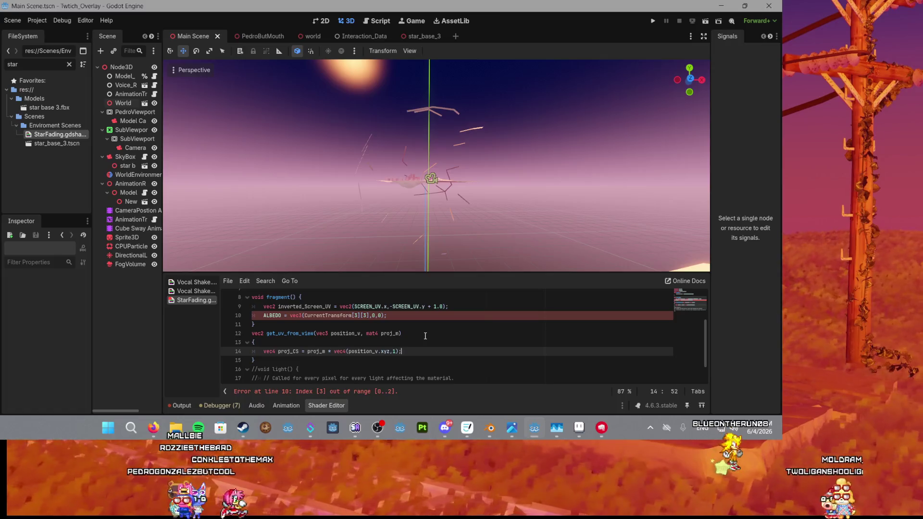
Step: Delete the broken ALBEDO line and start a new line after proj_CS in get_uv_from_view
{"action": "left_click", "coordinate": [412, 315]}
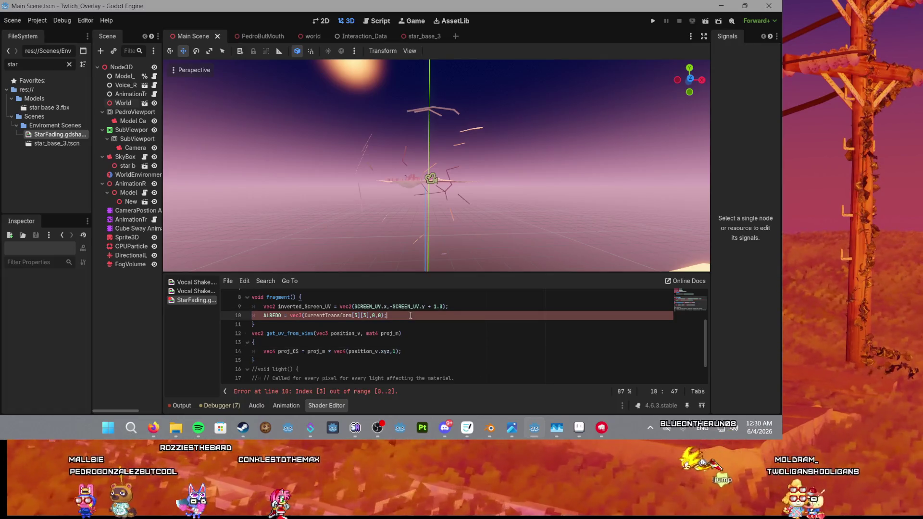
{"action": "key", "text": "ctrl+shift+k"}
{"action": "left_click", "coordinate": [418, 332]}
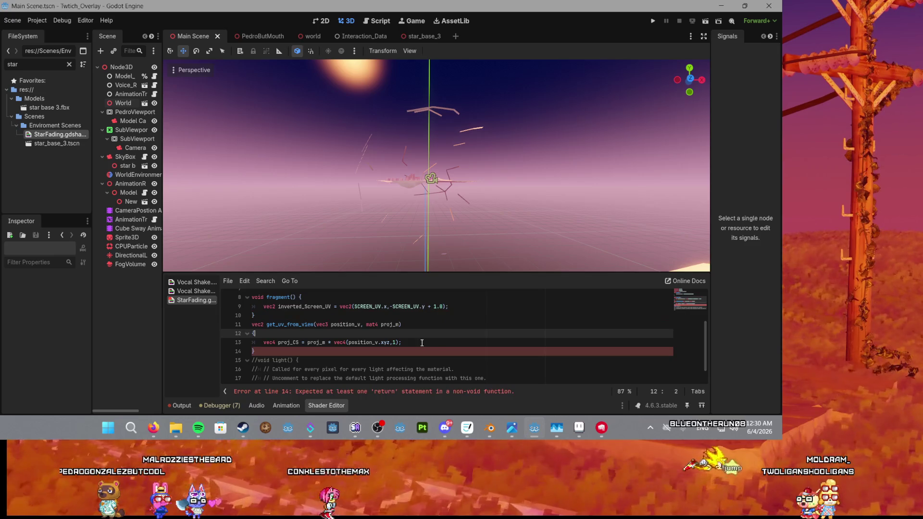
{"action": "left_click", "coordinate": [440, 341]}
{"action": "key", "text": "Return"}
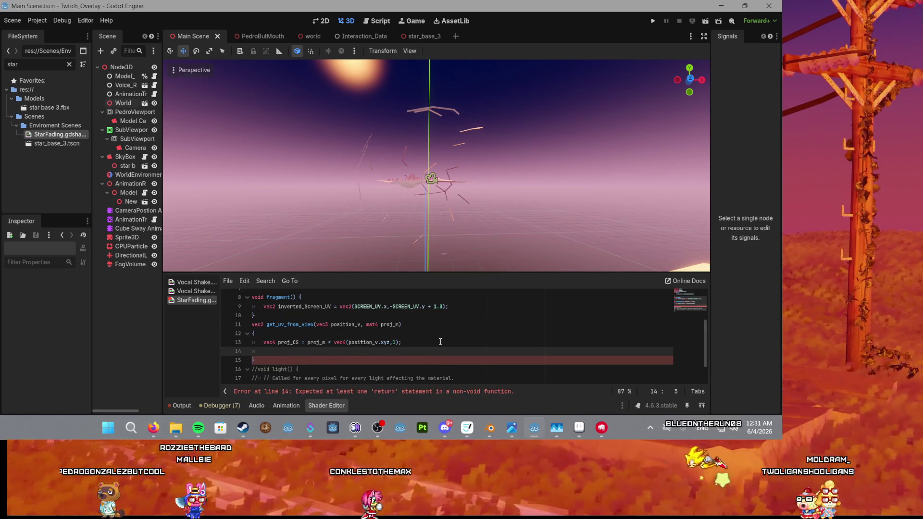
Step: Add the line 'vec2 ndc = proj_CS.xy / proj_CS.w;' to get_uv_from_view
{"action": "type", "text": "ve"}
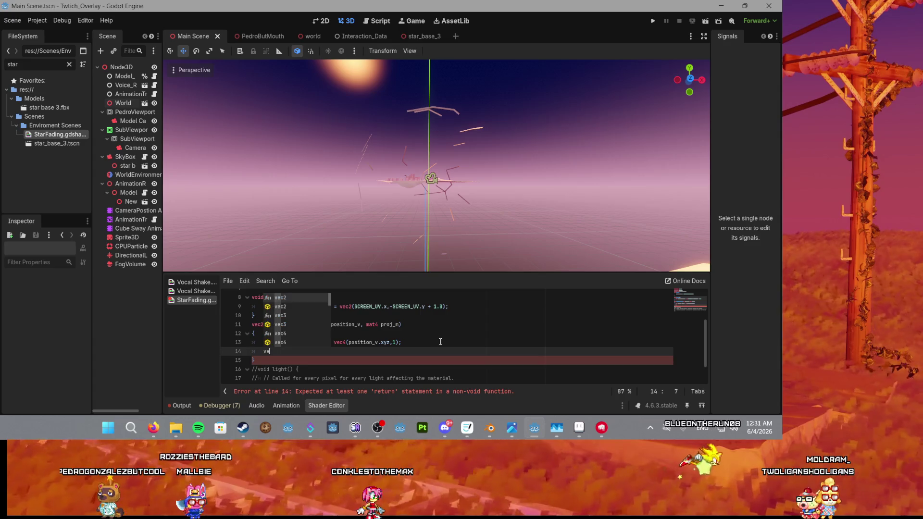
{"action": "key", "text": "Down"}
{"action": "key", "text": "Return"}
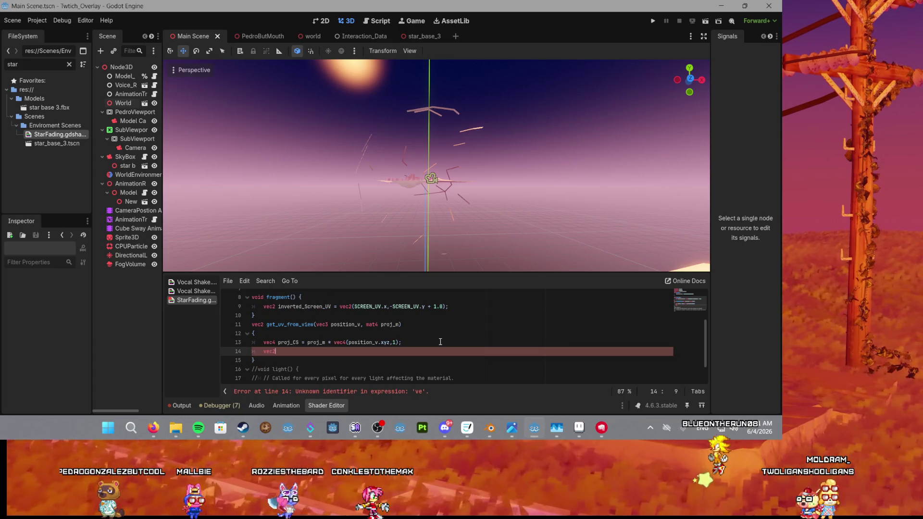
{"action": "type", "text": " ndc = "}
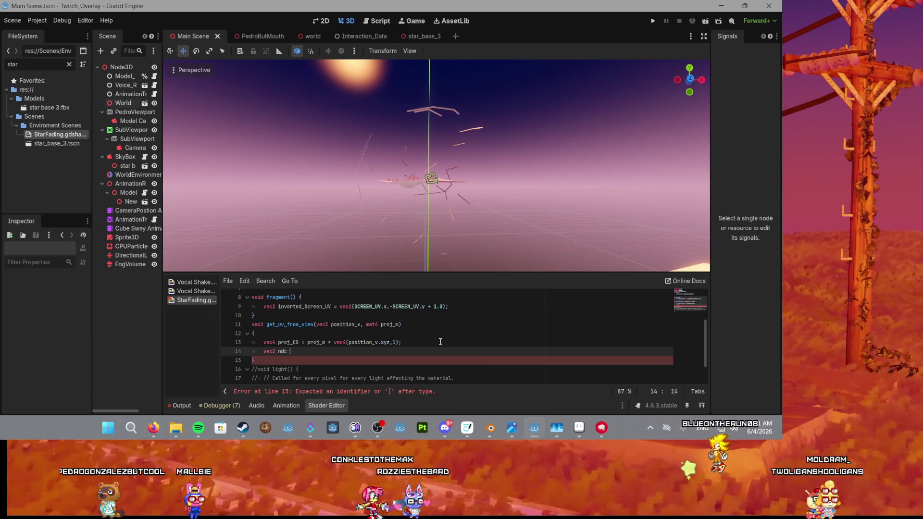
{"action": "type", "text": "pos"}
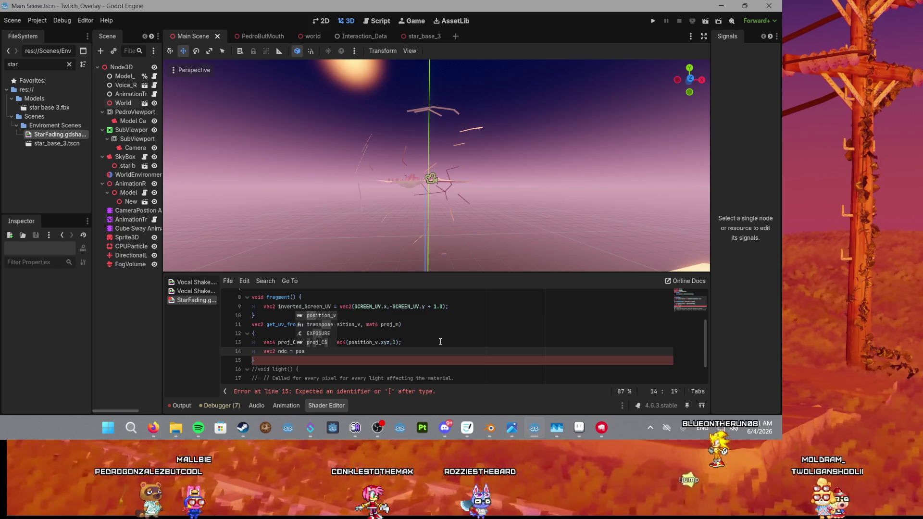
{"action": "key", "text": "Escape"}
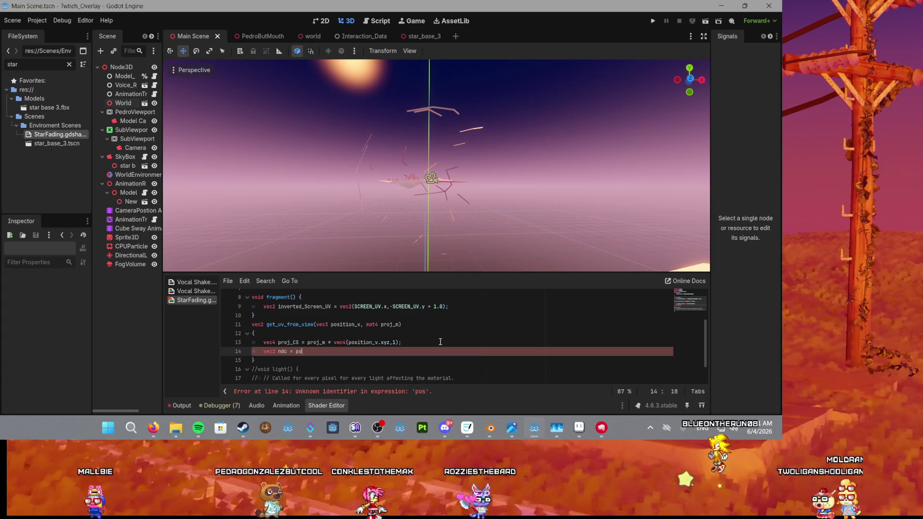
{"action": "type", "text": "roj_"}
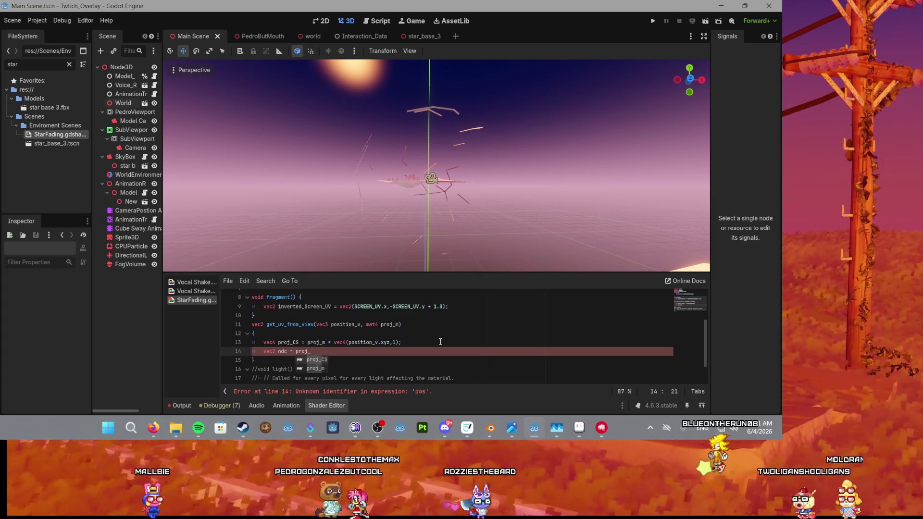
{"action": "key", "text": "Return"}
{"action": "type", "text": ".xy / p"}
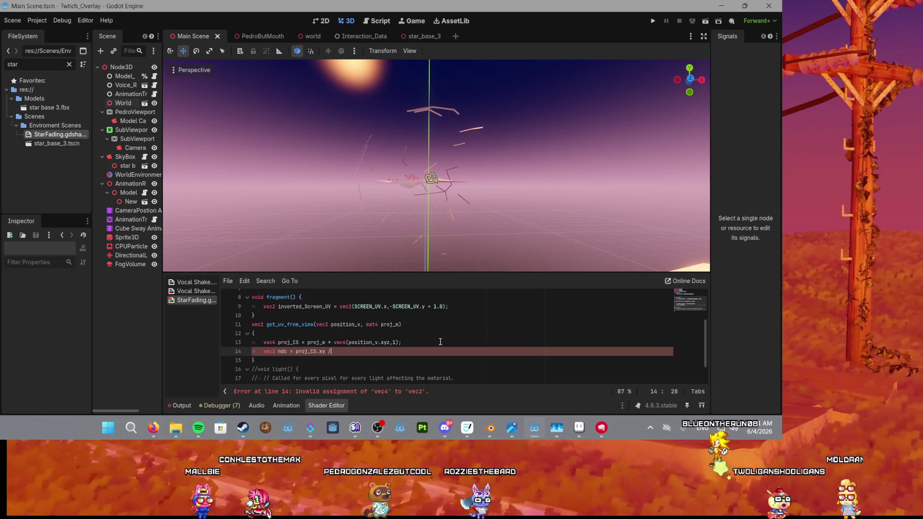
{"action": "type", "text": "o"}
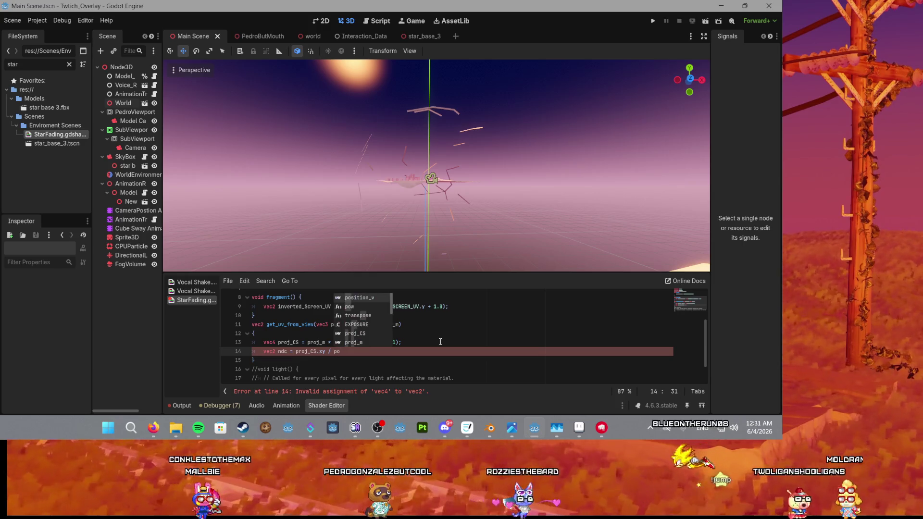
{"action": "type", "text": "sition"}
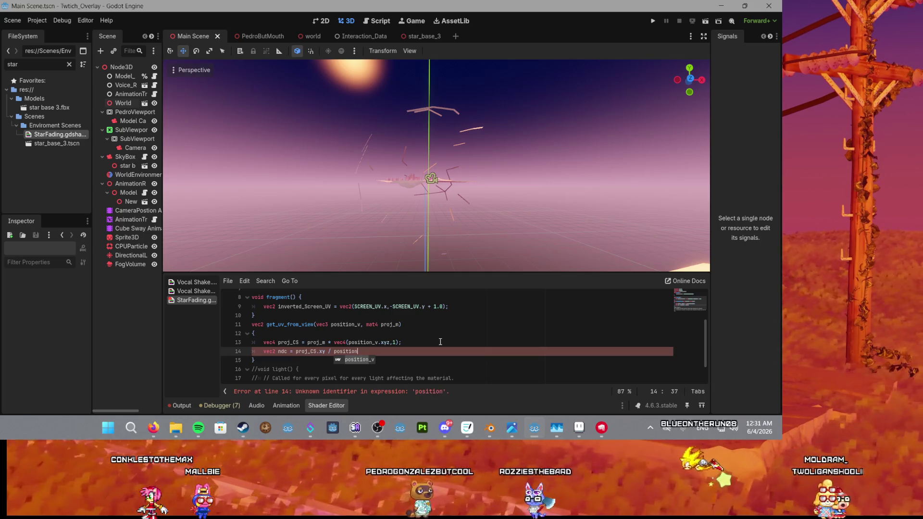
{"action": "key", "text": "BackSpace"}
{"action": "key", "text": "BackSpace"}
{"action": "key", "text": "BackSpace"}
{"action": "type", "text": "ro"}
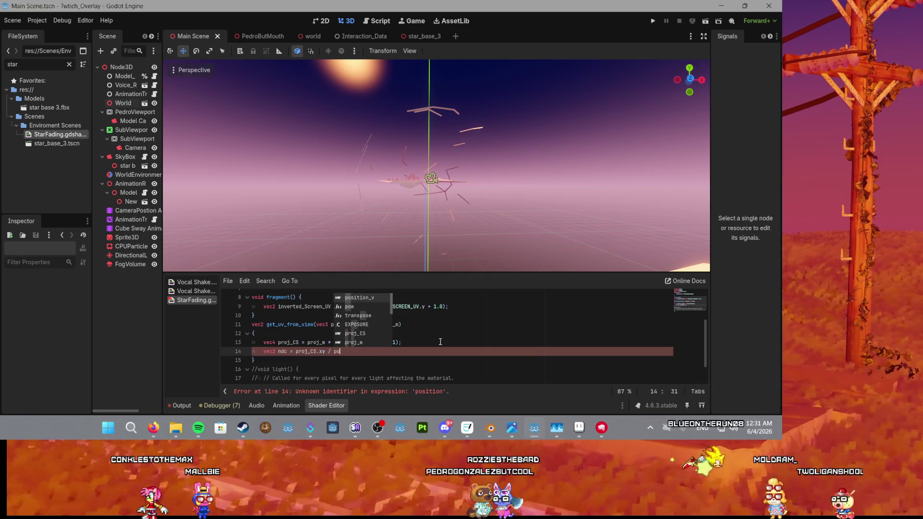
{"action": "key", "text": "Return"}
{"action": "type", "text": ".w"}
{"action": "type", "text": ";"}
{"action": "key", "text": "Return"}
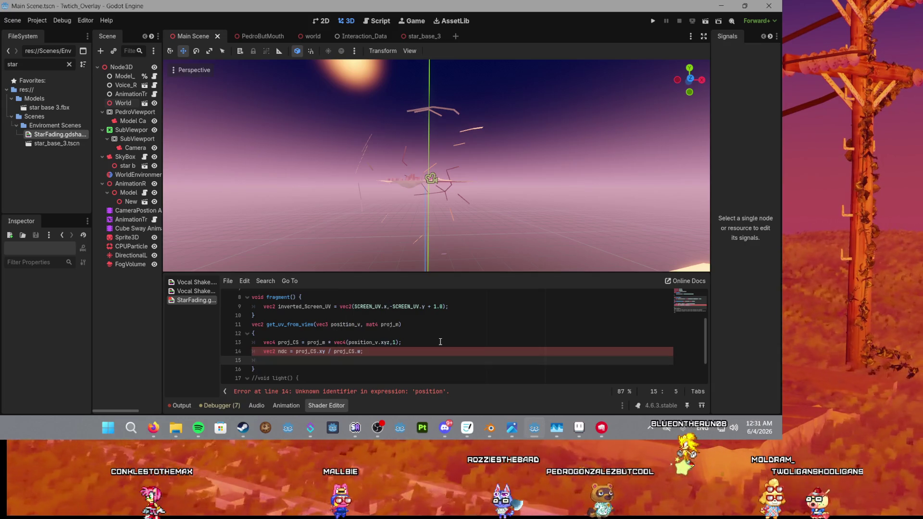
Step: Add 'return ndc.xy * 0.5 + 0.5;' as the function's return line
{"action": "type", "text": "re"}
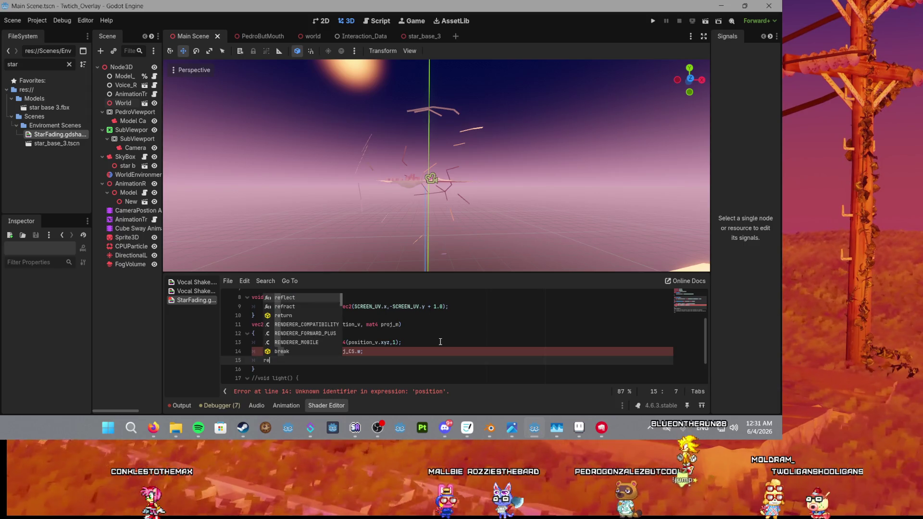
{"action": "key", "text": "Down"}
{"action": "key", "text": "Down"}
{"action": "key", "text": "Return"}
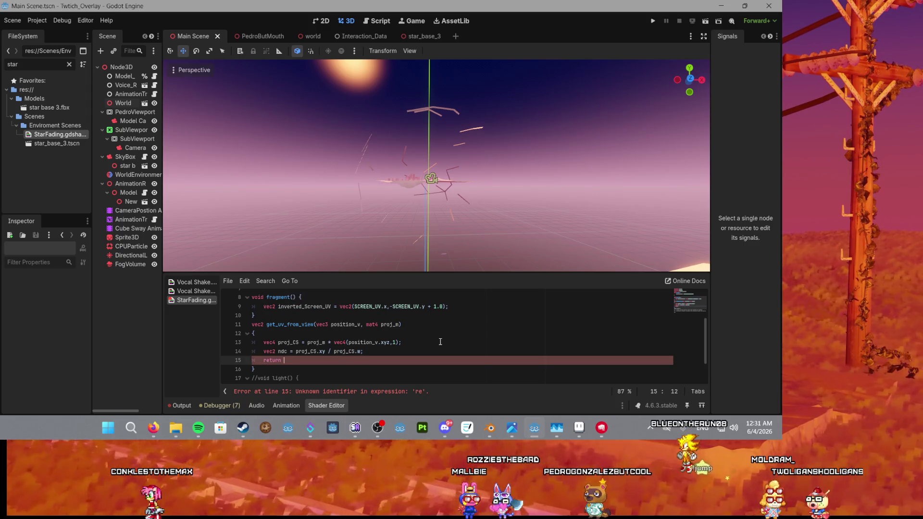
{"action": "type", "text": "ndc."}
{"action": "type", "text": "xy ("}
{"action": "key", "text": "BackSpace"}
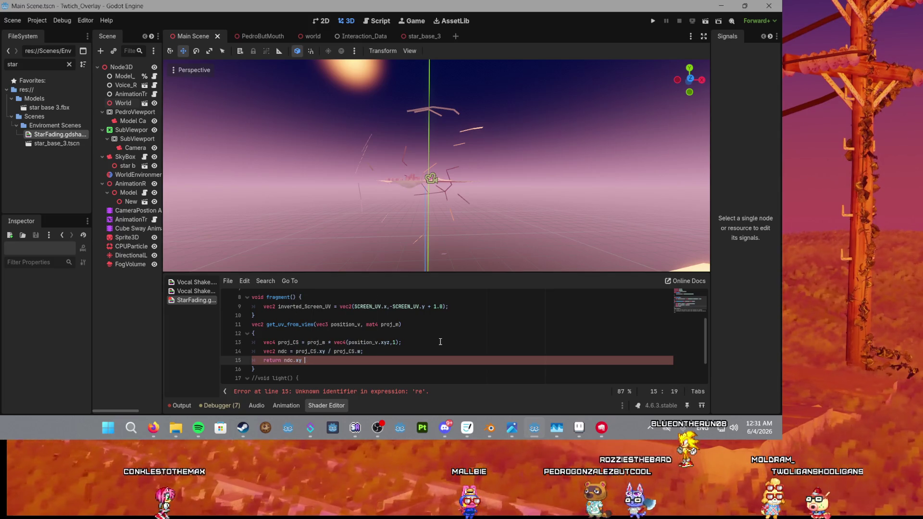
{"action": "type", "text": "*"}
{"action": "type", "text": " 0.5 "}
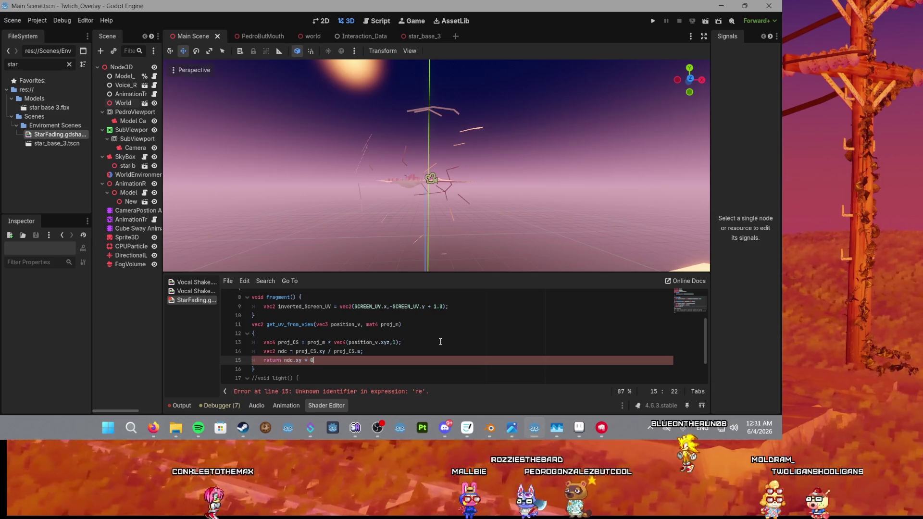
{"action": "type", "text": "+ 0."}
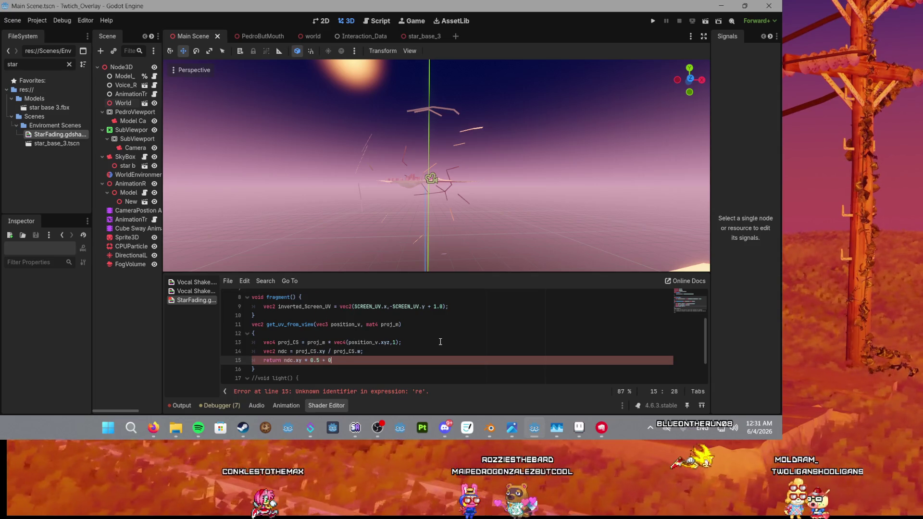
{"action": "type", "text": "5;"}
{"action": "left_click", "coordinate": [411, 348]}
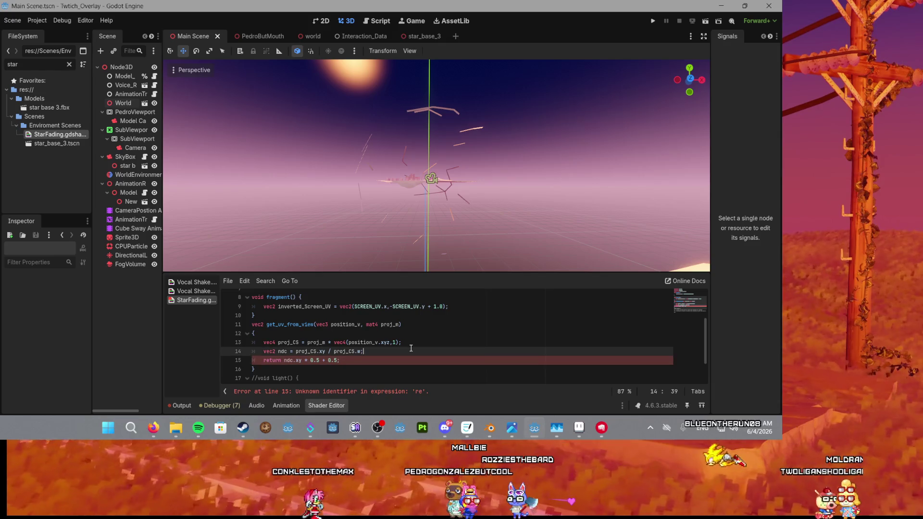
{"action": "scroll", "scroll_direction": "up", "scroll_amount": 3}
Step: Replace SCREEN_UV.x and SCREEN_UV.y on line 9 with get_uv_from_view.x and get_uv_from_view.y
{"action": "left_click_drag", "start_coordinate": [437, 204], "coordinate": [407, 253]}
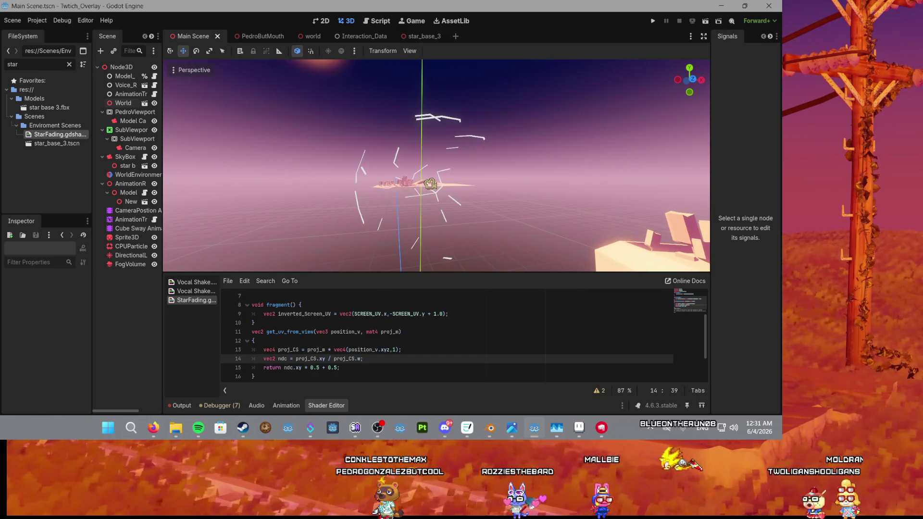
{"action": "double_click", "coordinate": [288, 332]}
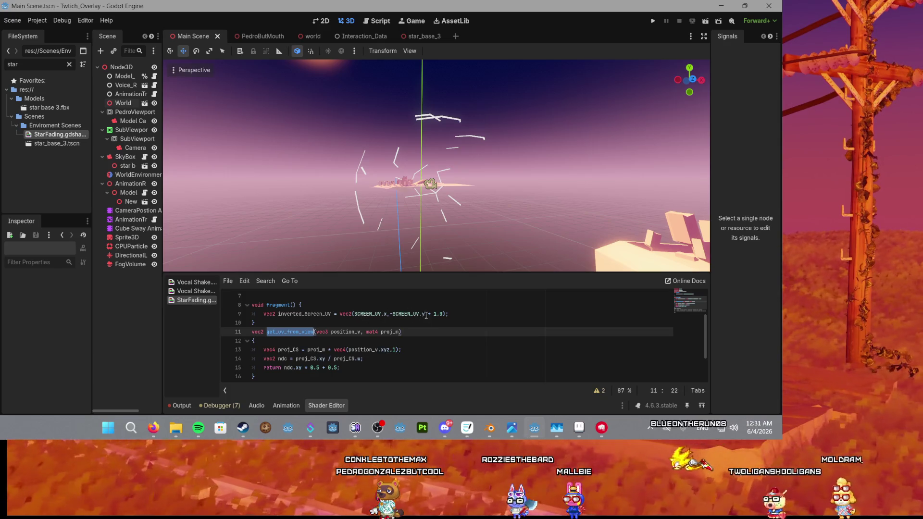
{"action": "left_click", "coordinate": [385, 315]}
{"action": "left_click_drag", "start_coordinate": [387, 315], "coordinate": [355, 314]}
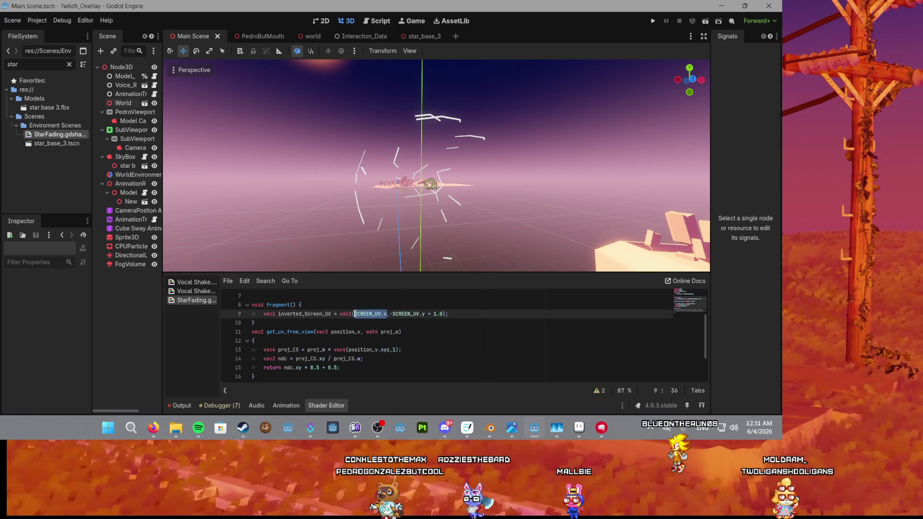
{"action": "key", "text": "ctrl+v"}
{"action": "type", "text": ".x"}
{"action": "left_click_drag", "start_coordinate": [446, 314], "coordinate": [411, 316]}
{"action": "key", "text": "ctrl+v"}
{"action": "type", "text": "."}
{"action": "type", "text": "y"}
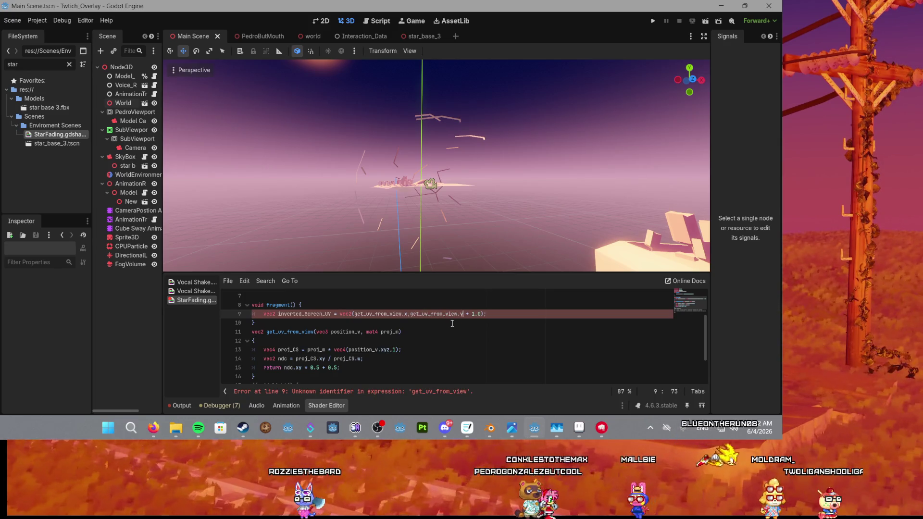
Step: Remove the call parentheses after both get_uv_from_view names on line 9
{"action": "left_click", "coordinate": [402, 313]}
{"action": "type", "text": "("}
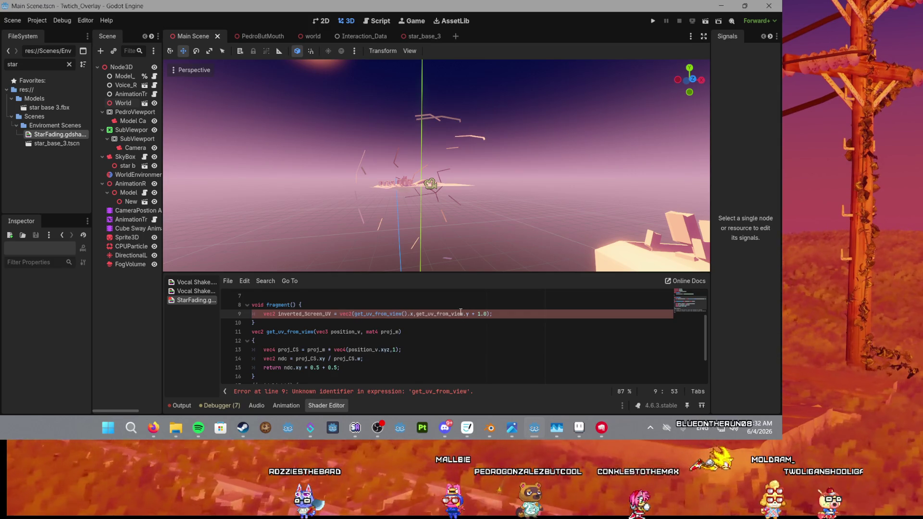
{"action": "left_click", "coordinate": [465, 314]}
{"action": "type", "text": "("}
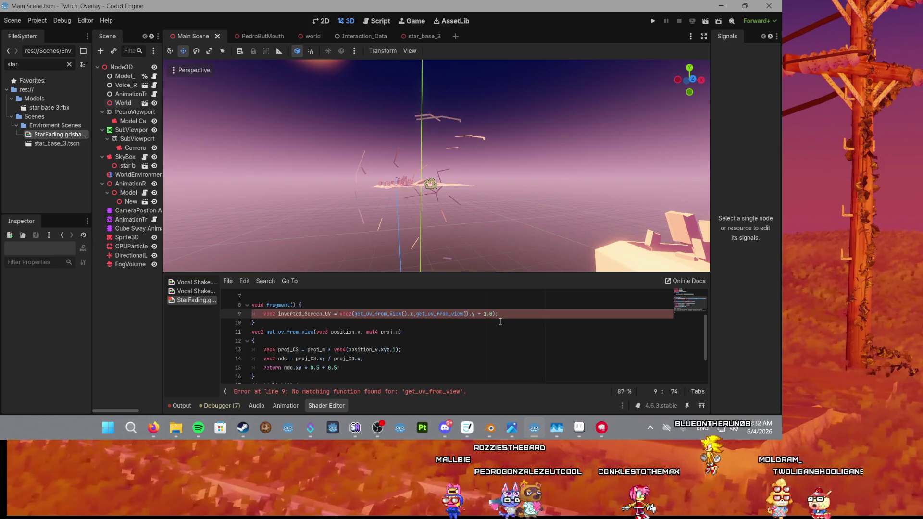
{"action": "key", "text": "BackSpace"}
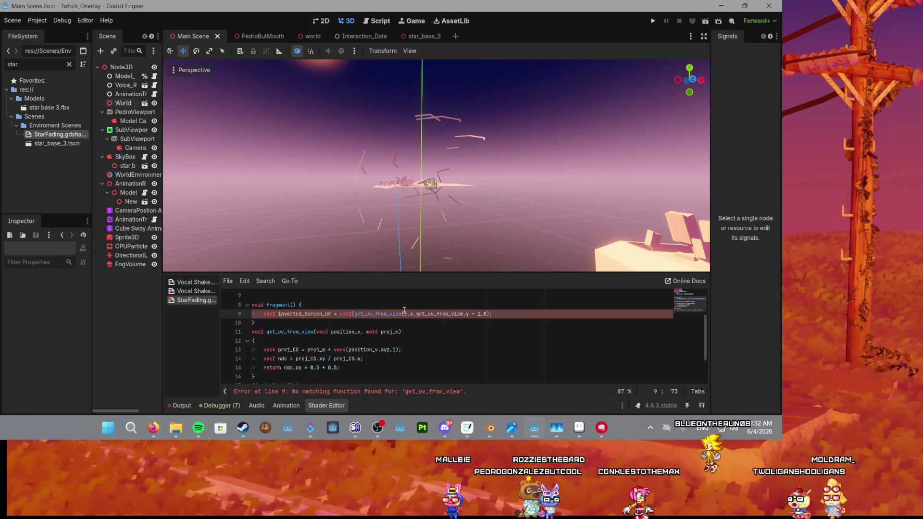
{"action": "left_click", "coordinate": [405, 314]}
{"action": "key", "text": "BackSpace"}
{"action": "key", "text": "BackSpace"}
{"action": "left_click", "coordinate": [327, 301]}
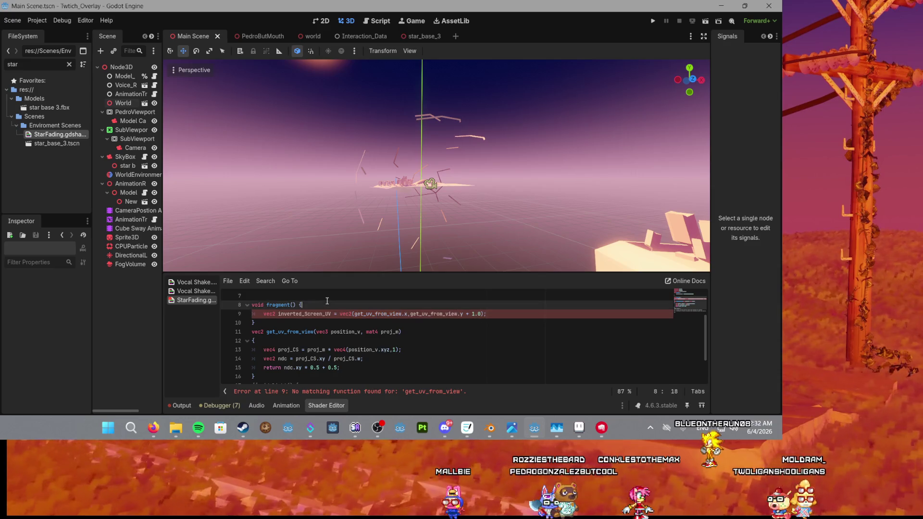
{"action": "double_click", "coordinate": [288, 332]}
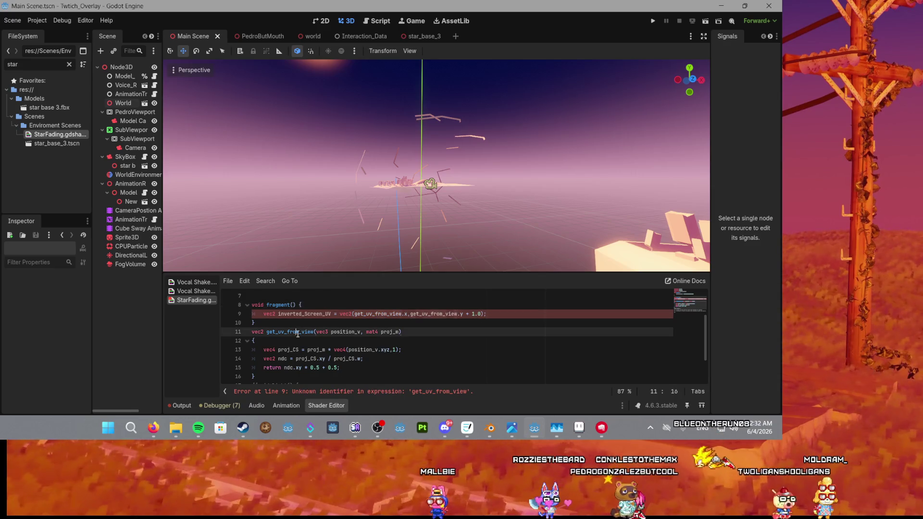
{"action": "left_click", "coordinate": [318, 304]}
Step: Change the CurrentTransform varying's type from mat3 to vec2
{"action": "key", "text": "Return"}
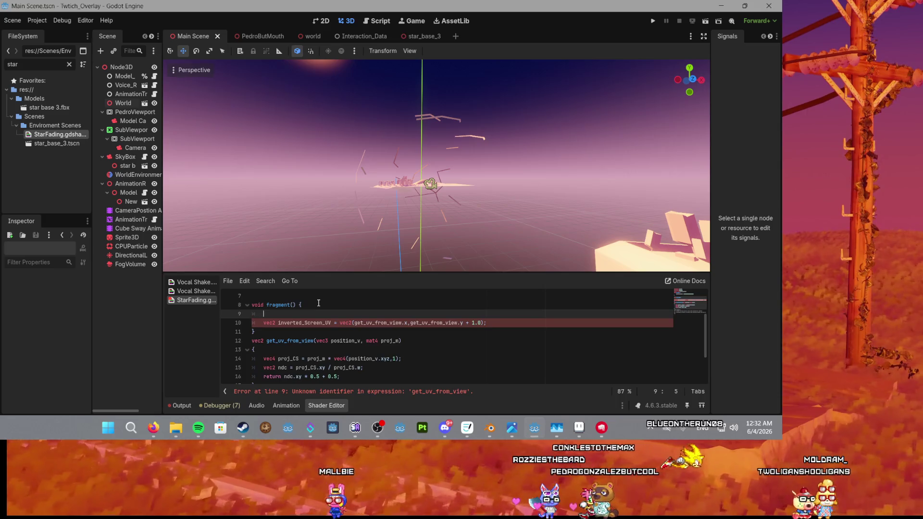
{"action": "scroll", "scroll_direction": "up", "scroll_amount": 3}
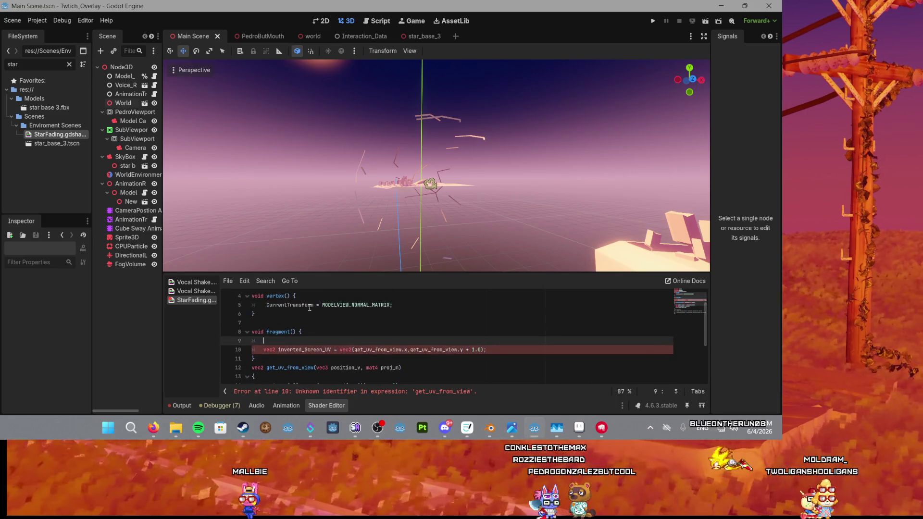
{"action": "scroll", "scroll_direction": "down", "scroll_amount": 3}
{"action": "scroll", "scroll_direction": "up", "scroll_amount": 3}
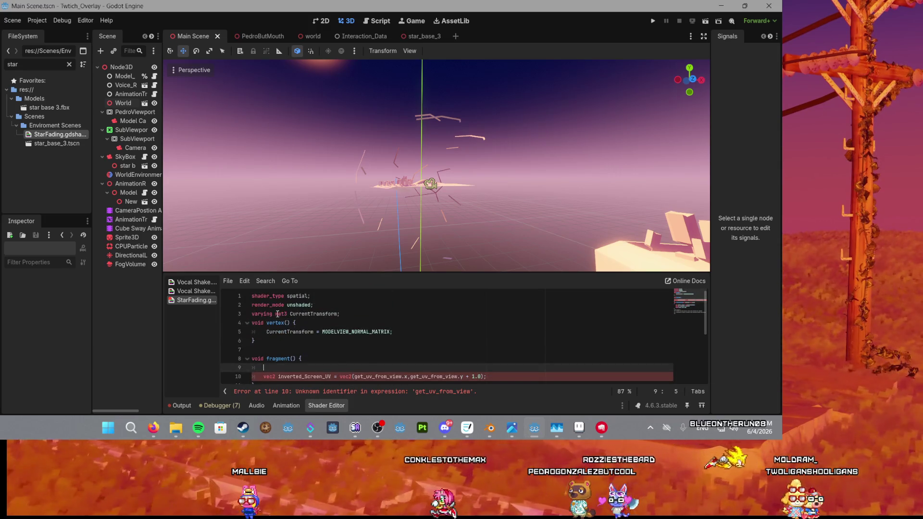
{"action": "double_click", "coordinate": [281, 313]}
{"action": "type", "text": "vec2"}
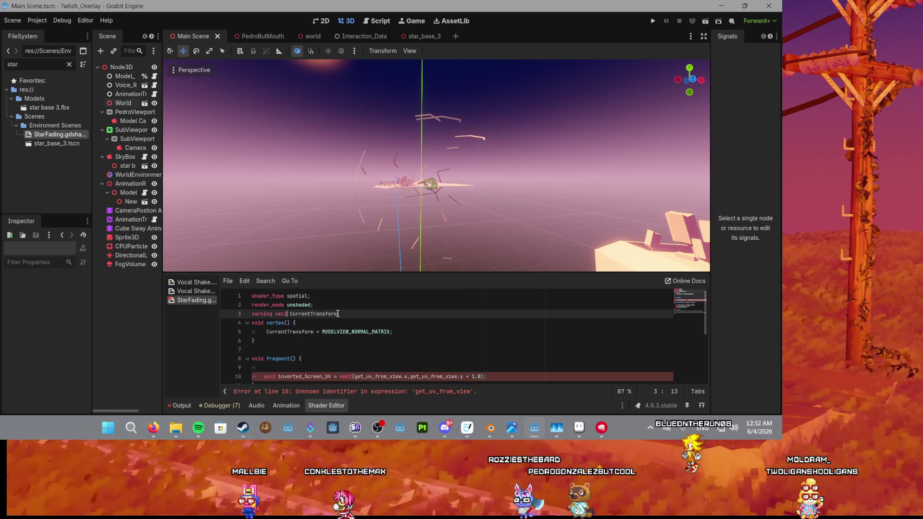
Step: Clear the MODELVIEW_NORMAL_MATRIX assignment on line 5 and start it with CurrentTransform
{"action": "left_click_drag", "start_coordinate": [321, 332], "coordinate": [266, 333]}
{"action": "key", "text": "BackSpace"}
{"action": "scroll", "scroll_direction": "down", "scroll_amount": 3}
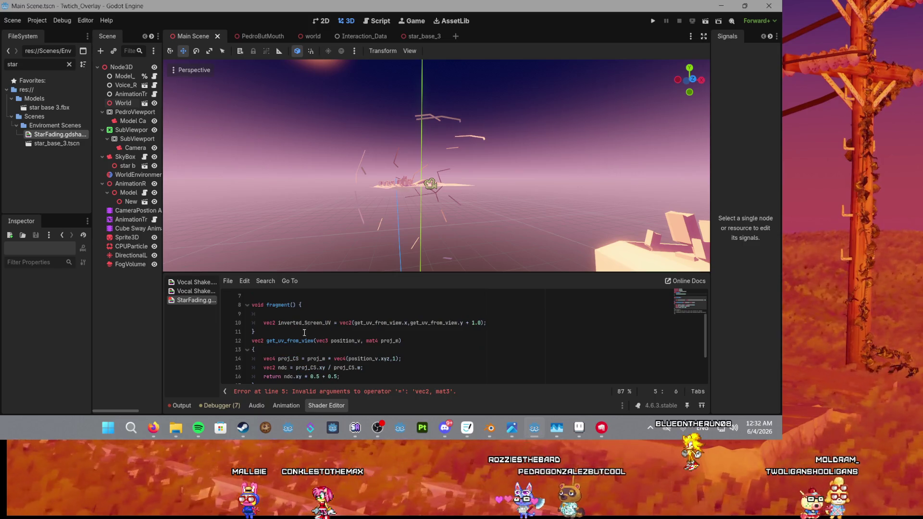
{"action": "scroll", "scroll_direction": "up", "scroll_amount": 3}
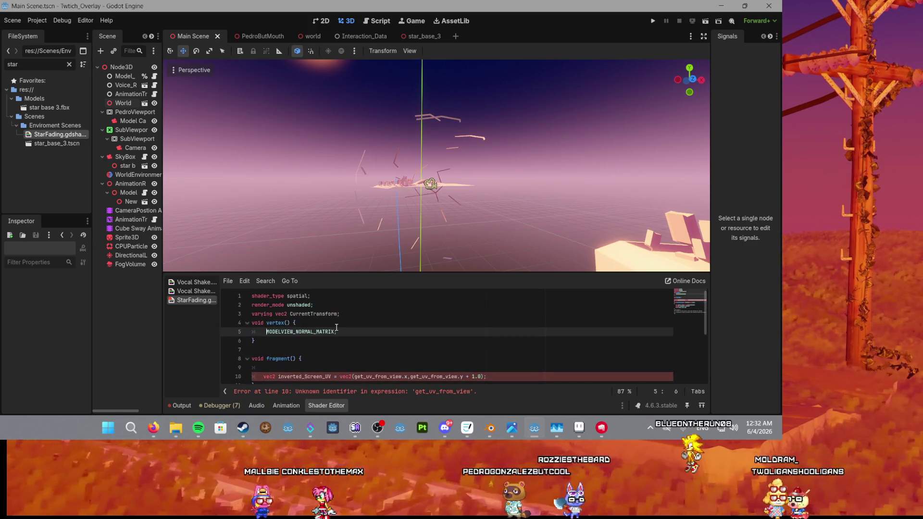
{"action": "left_click_drag", "start_coordinate": [345, 331], "coordinate": [264, 332]}
{"action": "key", "text": "BackSpace"}
{"action": "type", "text": "curr"}
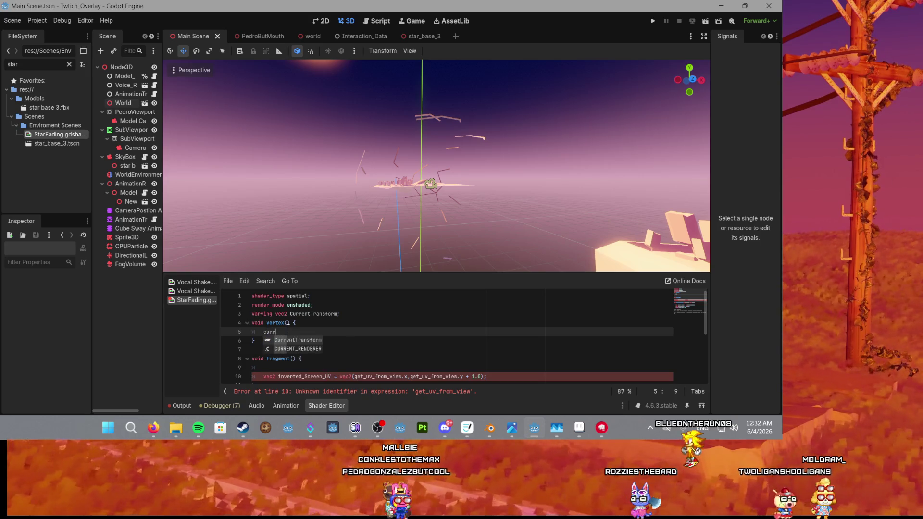
{"action": "key", "text": "Return"}
{"action": "scroll", "scroll_direction": "down", "scroll_amount": 3}
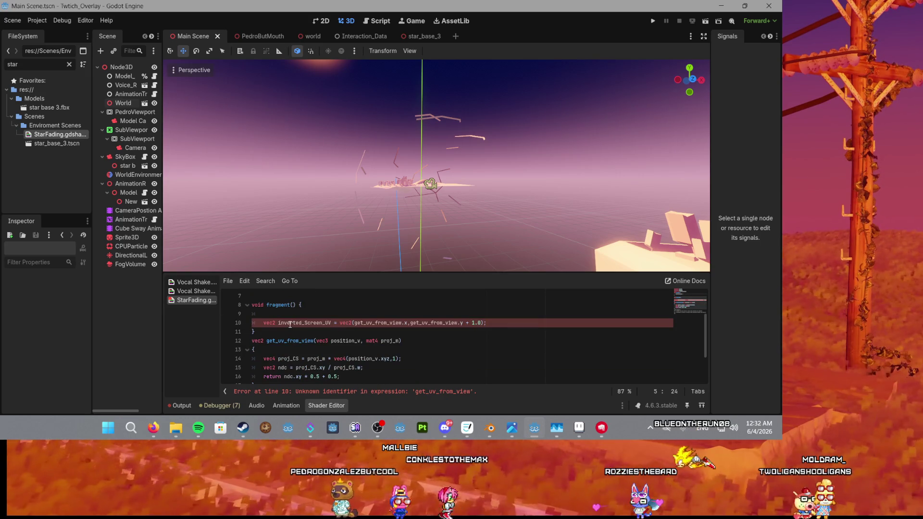
{"action": "scroll", "scroll_direction": "down", "scroll_amount": 3}
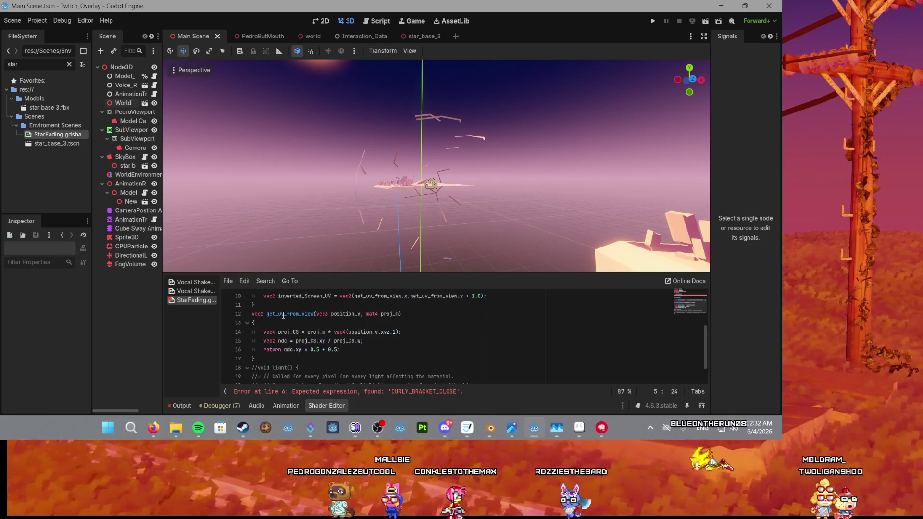
Step: Assign CurrentTransform from a pasted get_uv_from_view( call in vertex()
{"action": "double_click", "coordinate": [283, 316]}
{"action": "scroll", "scroll_direction": "up", "scroll_amount": 3}
{"action": "left_click", "coordinate": [317, 332]}
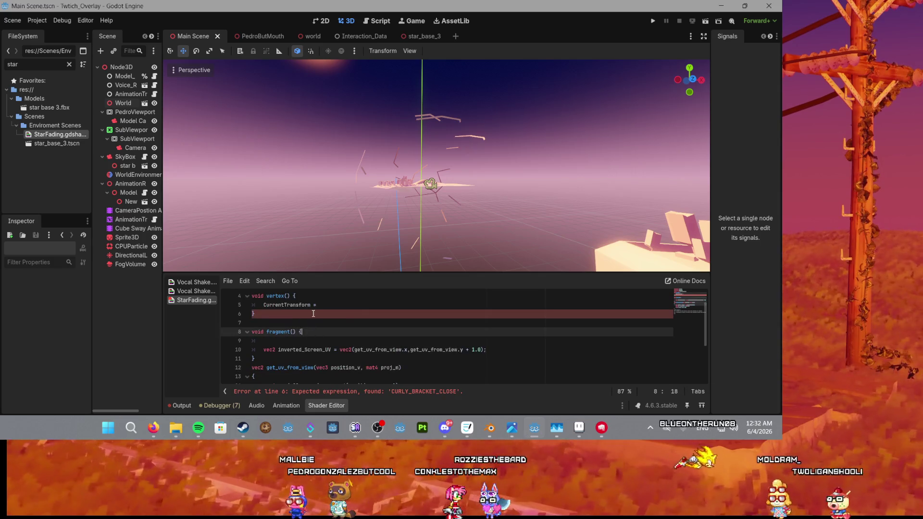
{"action": "left_click", "coordinate": [318, 306]}
{"action": "key", "text": "ctrl+v"}
{"action": "type", "text": "("}
{"action": "scroll", "scroll_direction": "down", "scroll_amount": 3}
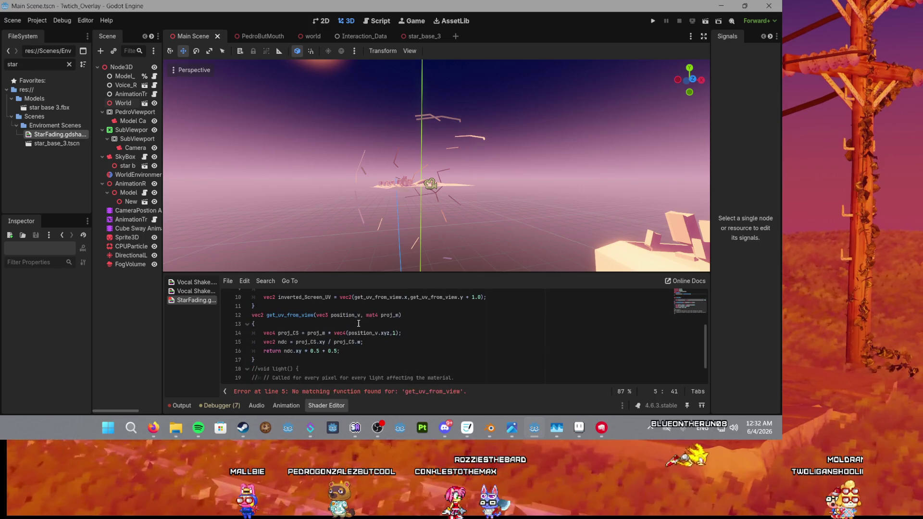
{"action": "scroll", "scroll_direction": "up", "scroll_amount": 3}
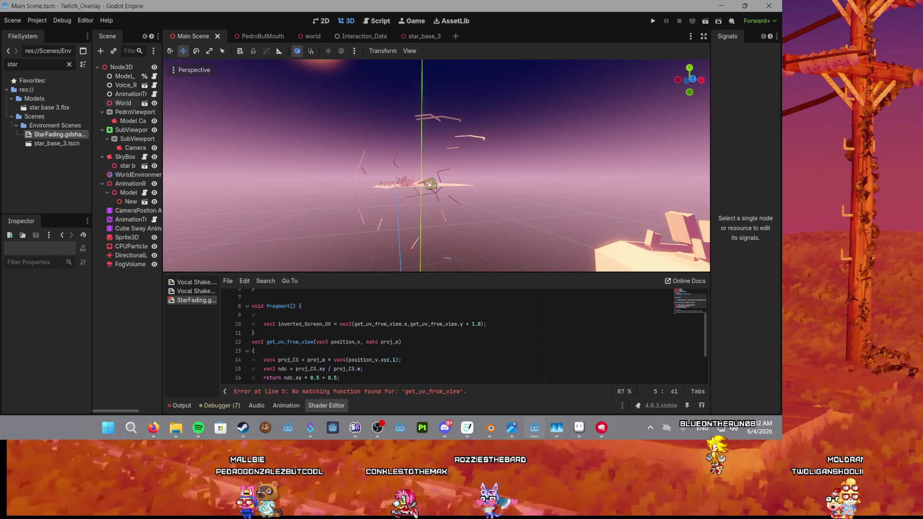
{"action": "left_click", "coordinate": [153, 428]}
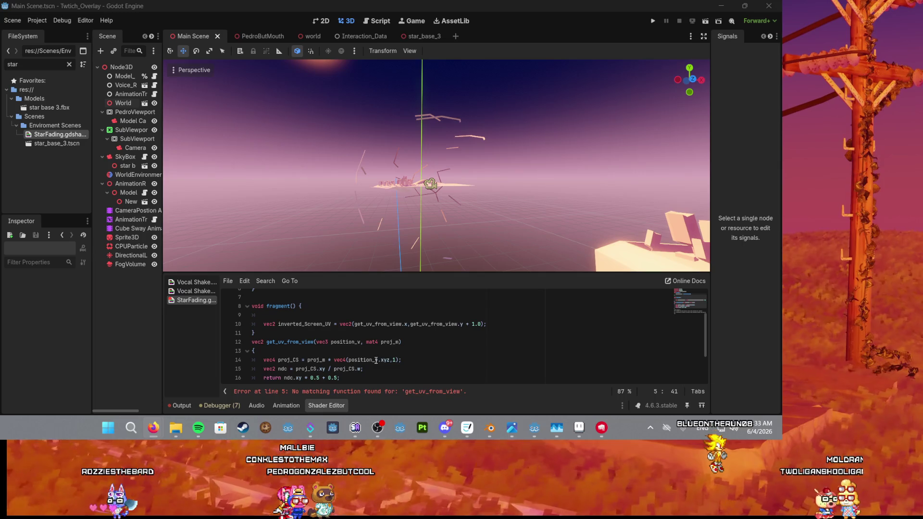
Step: Enter CAMERA_POSITION_WORLD as the first argument of the get_uv_from_view call
{"action": "scroll", "scroll_direction": "down", "scroll_amount": 3}
{"action": "scroll", "scroll_direction": "up", "scroll_amount": 3}
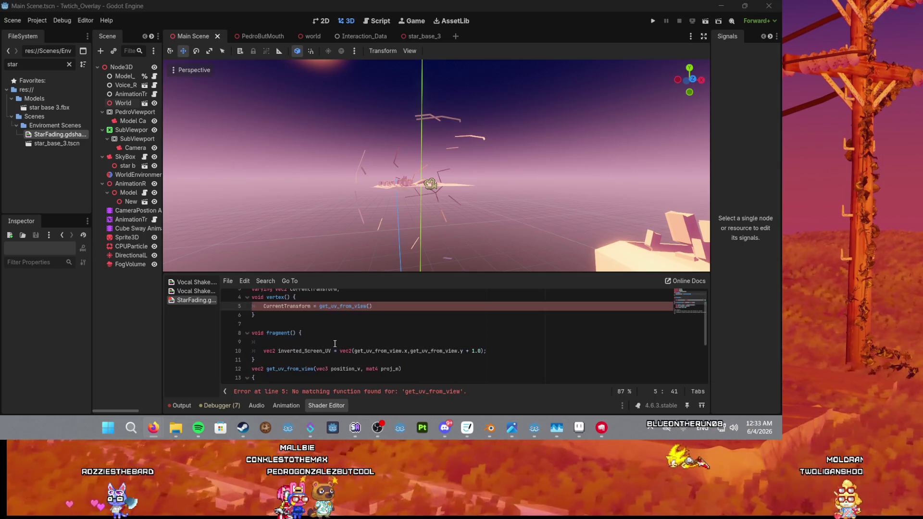
{"action": "left_click", "coordinate": [369, 331]}
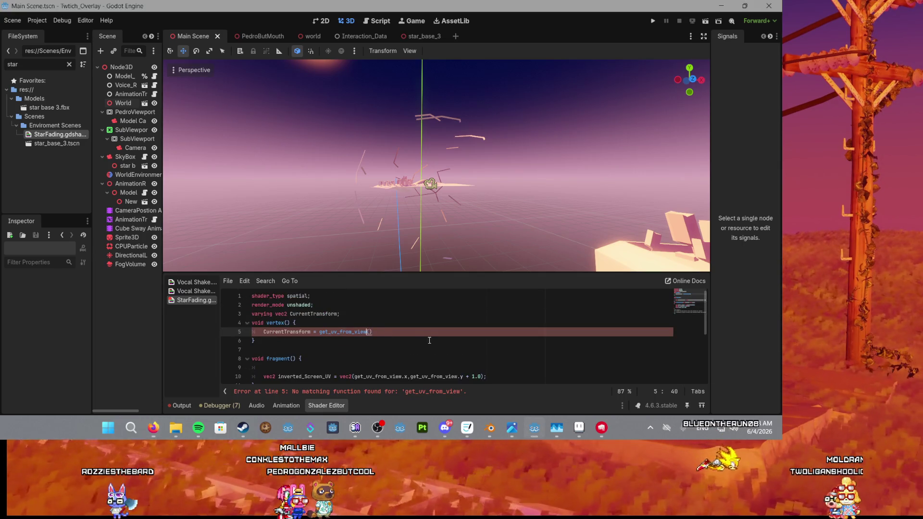
{"action": "type", "text": "ca"}
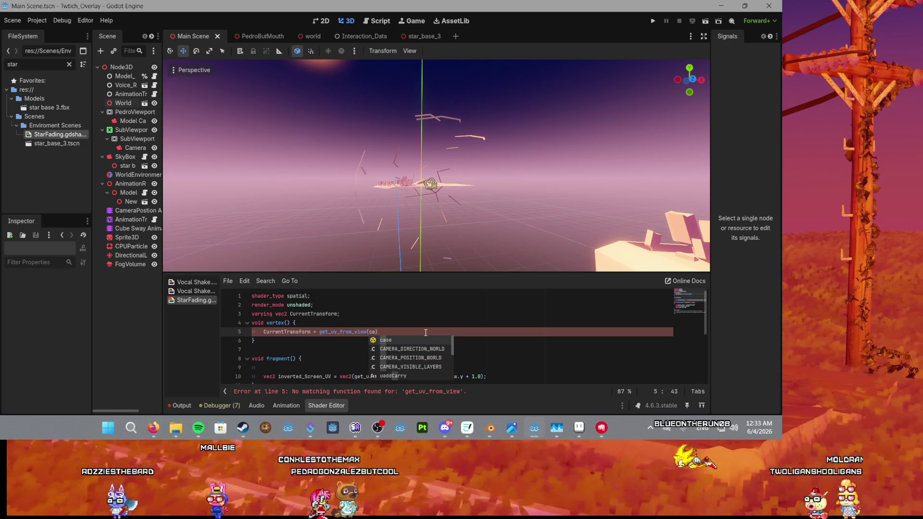
{"action": "key", "text": "Down"}
{"action": "key", "text": "Down"}
{"action": "key", "text": "Return"}
{"action": "type", "text": ","}
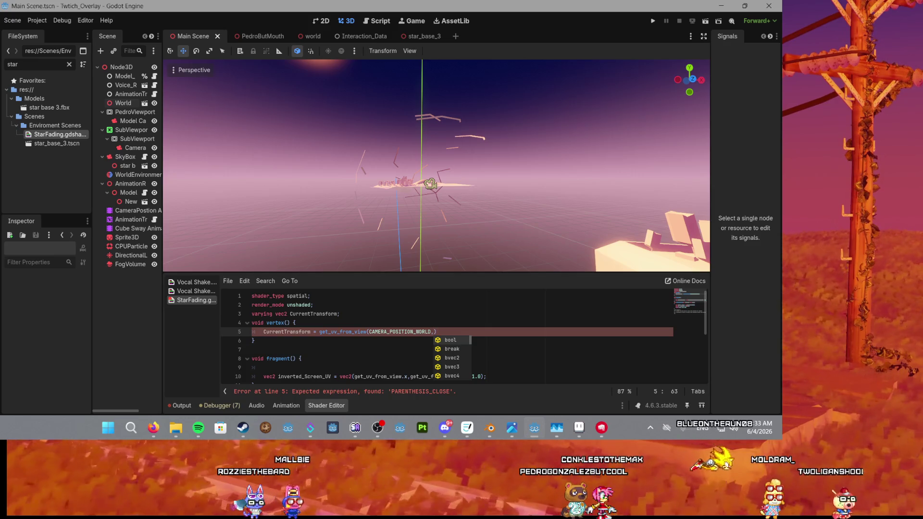
{"action": "left_click", "coordinate": [373, 358]}
Step: Add MODELVIEW_MATRIX as the second argument after the comma
{"action": "scroll", "scroll_direction": "down", "scroll_amount": 3}
{"action": "scroll", "scroll_direction": "up", "scroll_amount": 3}
{"action": "left_click", "coordinate": [432, 332]}
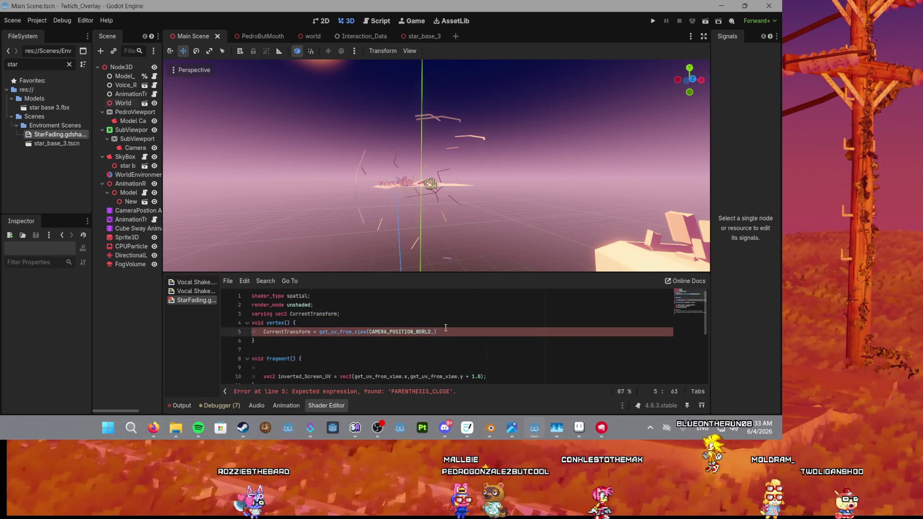
{"action": "type", "text": "mod"}
{"action": "key", "text": "Down"}
{"action": "key", "text": "Down"}
{"action": "key", "text": "Return"}
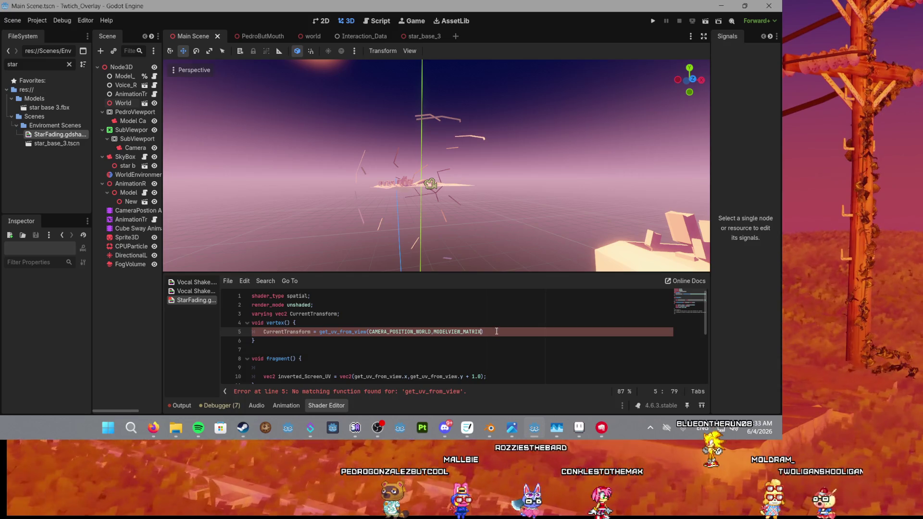
{"action": "left_click", "coordinate": [434, 332]}
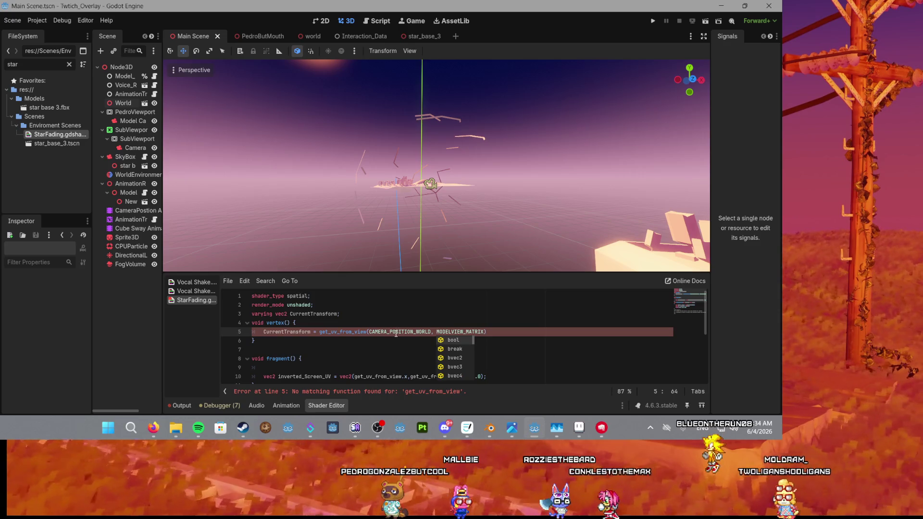
{"action": "left_click", "coordinate": [396, 334]}
Step: Review the vertex call get_uv_from_view(CAMERA_POSITION_WORLD, MODELVIEW_MATRIX) on line 5
{"action": "scroll", "scroll_direction": "down", "scroll_amount": 3}
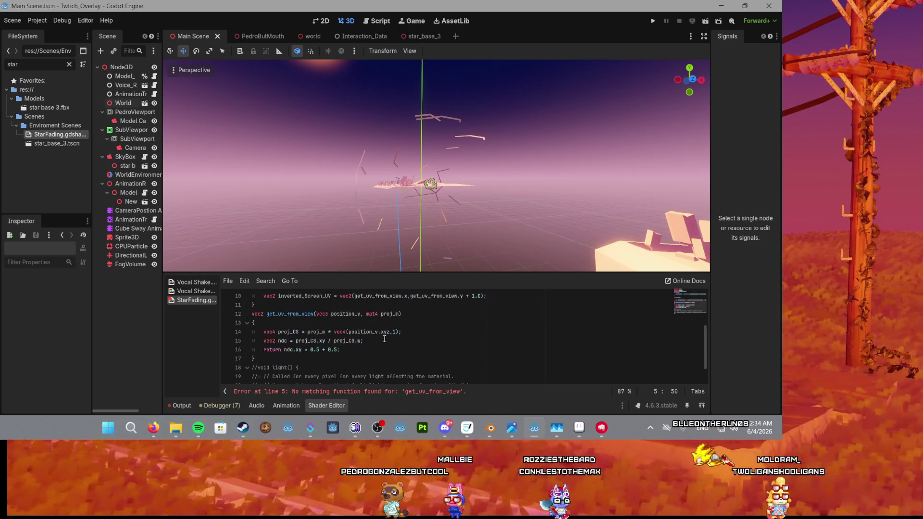
{"action": "scroll", "scroll_direction": "up", "scroll_amount": 3}
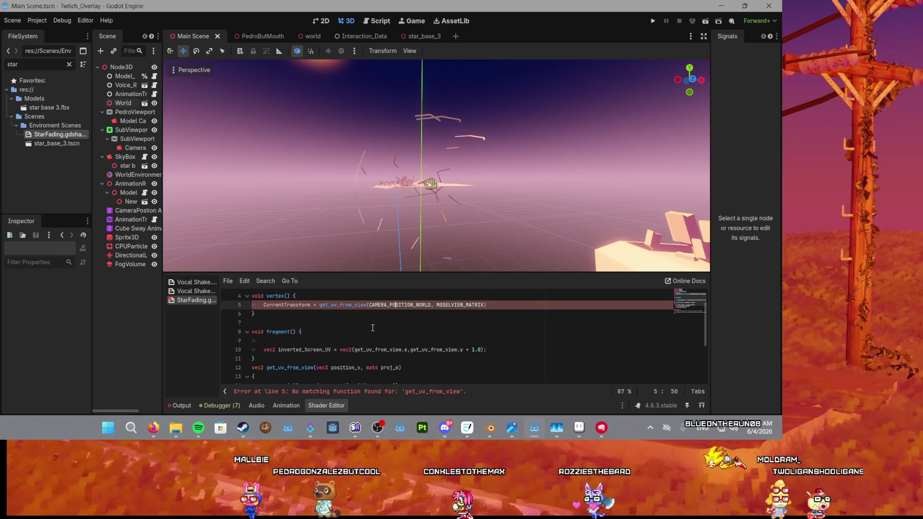
{"action": "scroll", "scroll_direction": "down", "scroll_amount": 3}
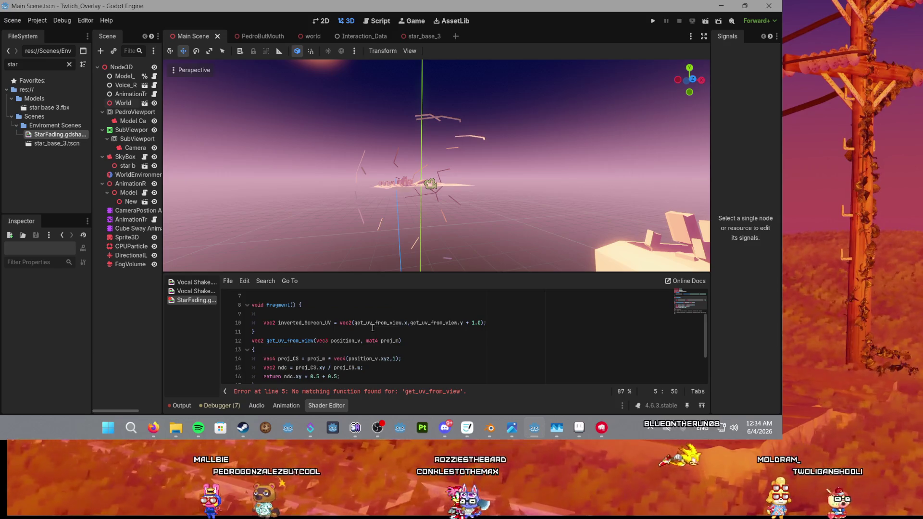
{"action": "scroll", "scroll_direction": "up", "scroll_amount": 3}
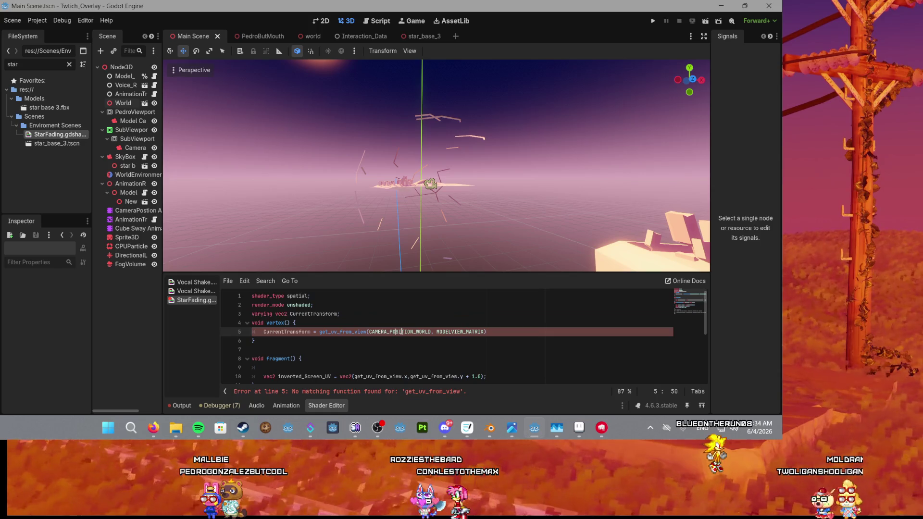
{"action": "scroll", "scroll_direction": "down", "scroll_amount": 3}
{"action": "scroll", "scroll_direction": "up", "scroll_amount": 3}
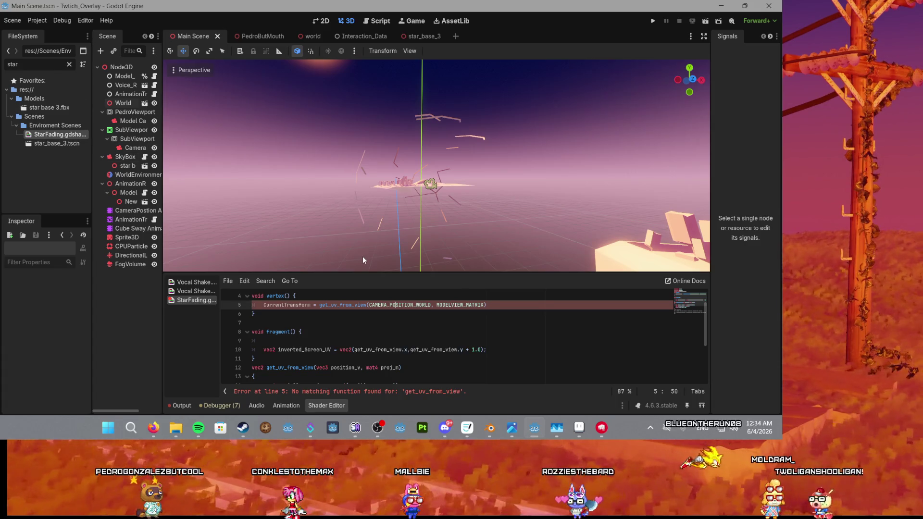
{"action": "left_click", "coordinate": [460, 305]}
Step: Swap the MODELVIEW_MATRIX argument on line 5 for MODEL_MATRIX
{"action": "double_click", "coordinate": [461, 305]}
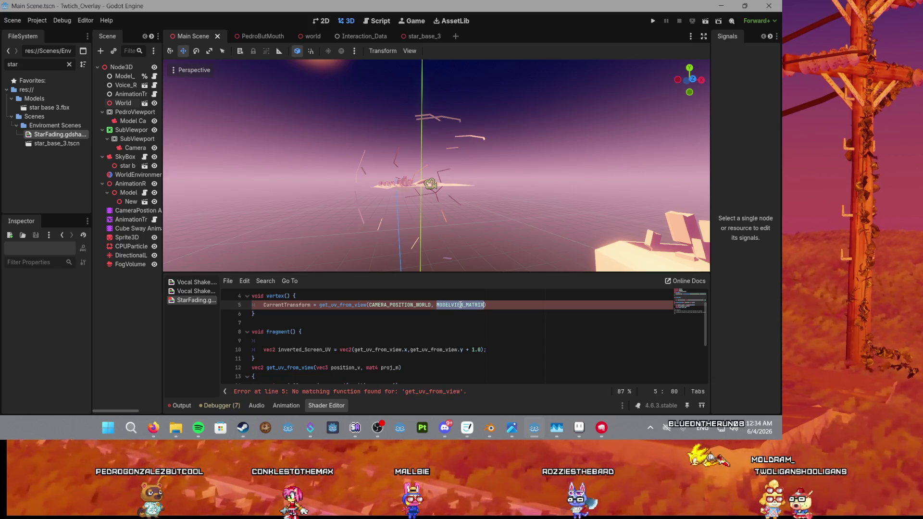
{"action": "type", "text": "MODEL"}
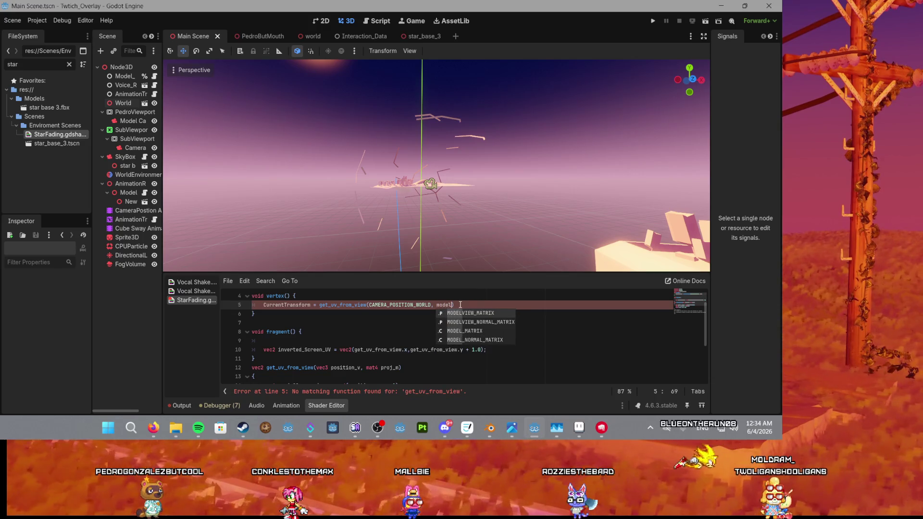
{"action": "key", "text": "Return"}
{"action": "key", "text": "ctrl+BackSpace"}
{"action": "type", "text": "mod"}
{"action": "type", "text": "el"}
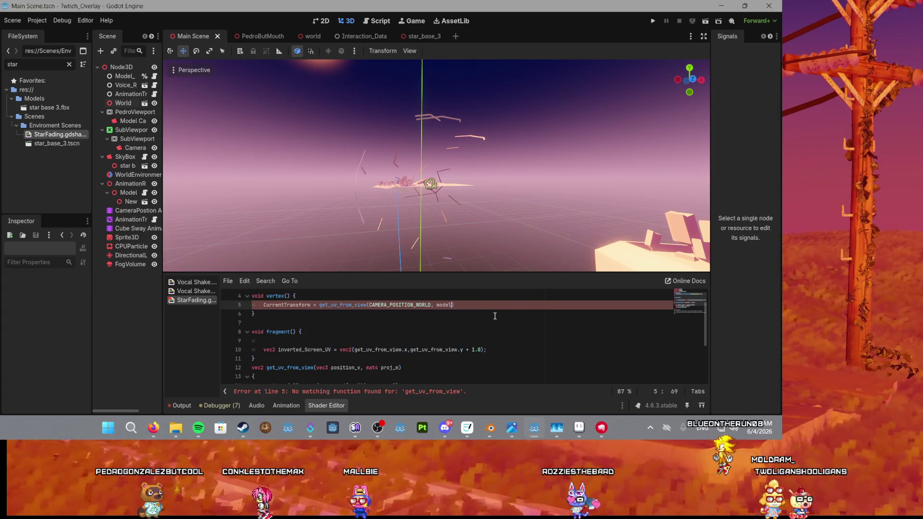
{"action": "key", "text": "Return"}
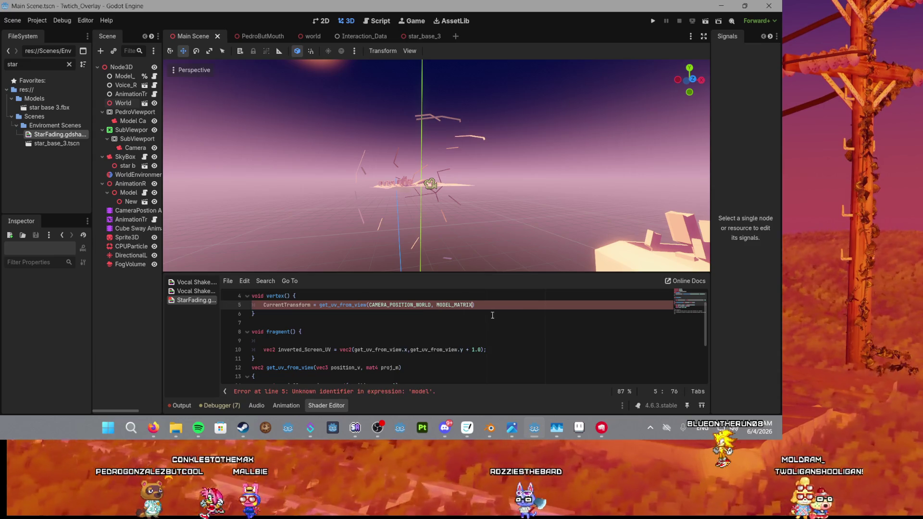
{"action": "scroll", "scroll_direction": "down", "scroll_amount": 3}
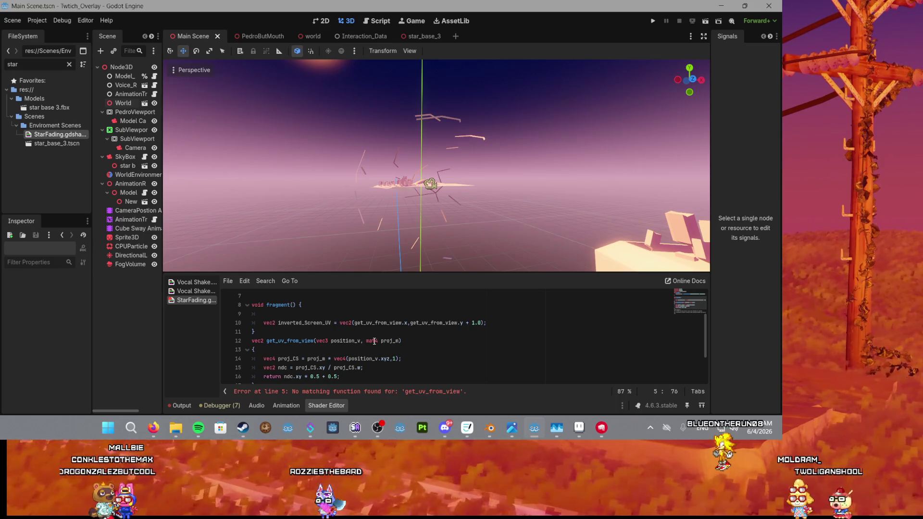
{"action": "scroll", "scroll_direction": "down", "scroll_amount": 3}
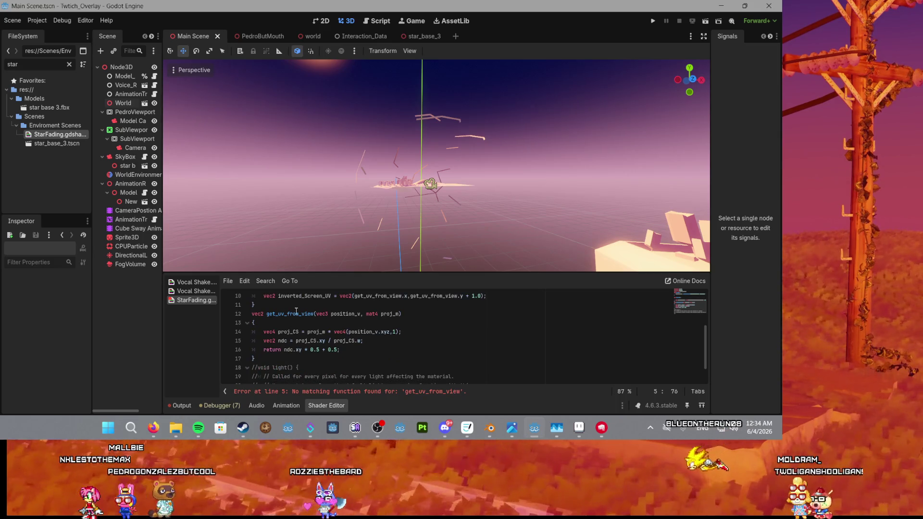
{"action": "scroll", "scroll_direction": "up", "scroll_amount": 3}
{"action": "scroll", "scroll_direction": "down", "scroll_amount": 3}
Step: Move the get_uv_from_view definition up to just after the varying declaration, above vertex()
{"action": "left_click_drag", "start_coordinate": [263, 351], "coordinate": [252, 315]}
{"action": "key", "text": "BackSpace"}
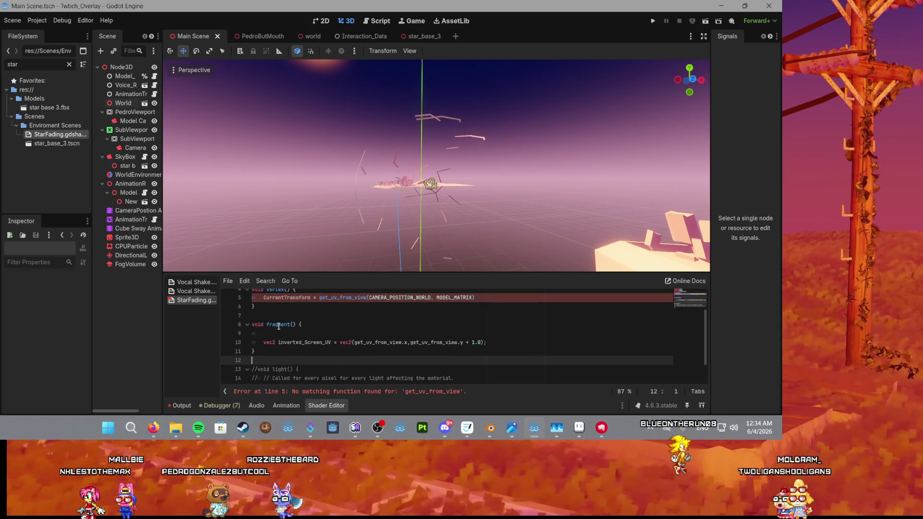
{"action": "scroll", "scroll_direction": "up", "scroll_amount": 3}
{"action": "left_click", "coordinate": [494, 332]}
{"action": "key", "text": "ctrl+v"}
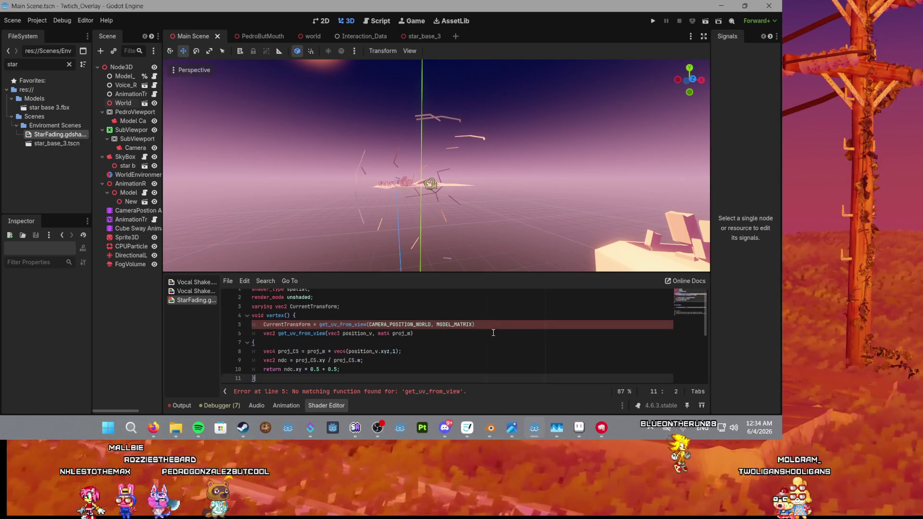
{"action": "scroll", "scroll_direction": "down", "scroll_amount": 3}
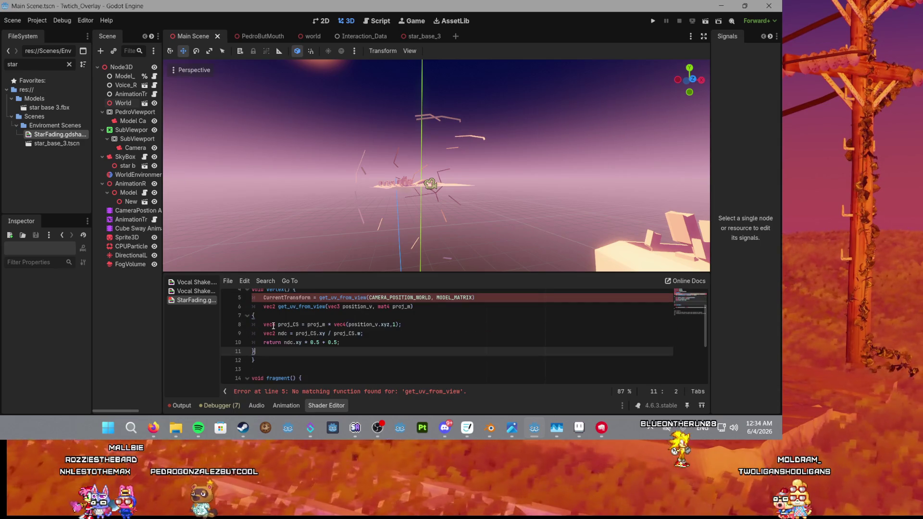
{"action": "key", "text": "ctrl+z"}
{"action": "left_click", "coordinate": [265, 316]}
{"action": "key", "text": "ctrl+v"}
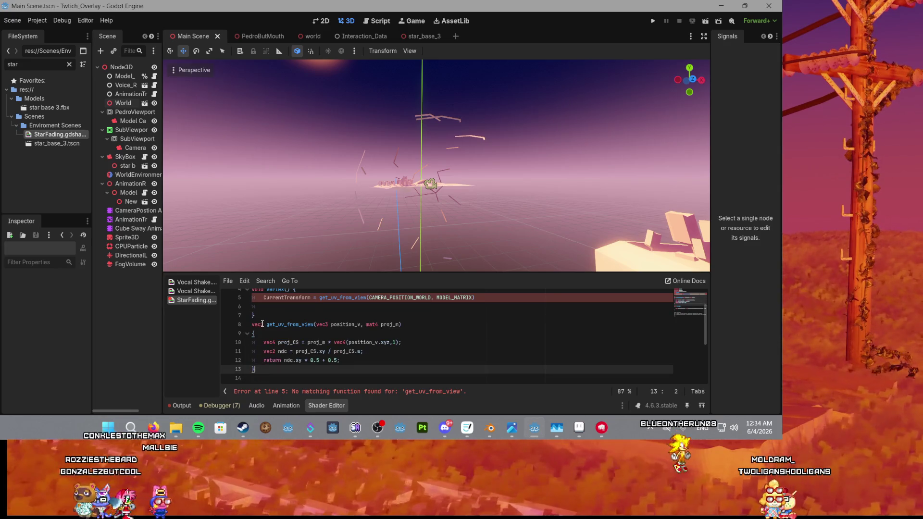
{"action": "scroll", "scroll_direction": "up", "scroll_amount": 3}
{"action": "key", "text": "ctrl+z"}
{"action": "left_click", "coordinate": [355, 317]}
{"action": "key", "text": "ctrl+v"}
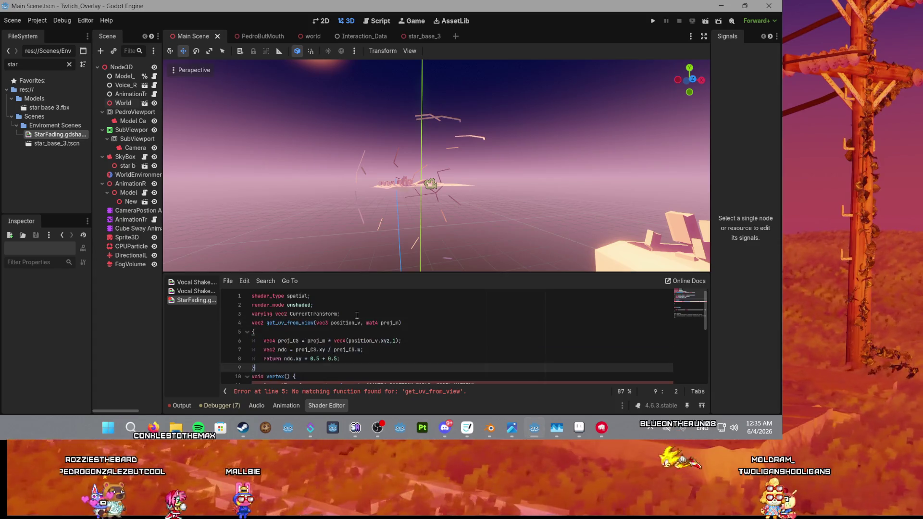
{"action": "key", "text": "Return"}
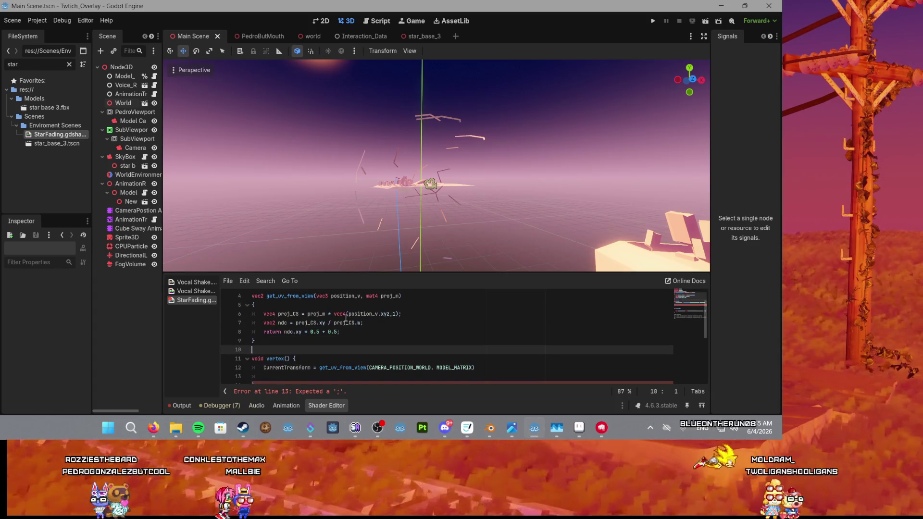
Step: End the CurrentTransform assignment with a semicolon and delete the extra blank line
{"action": "scroll", "scroll_direction": "down", "scroll_amount": 3}
{"action": "left_click", "coordinate": [485, 318]}
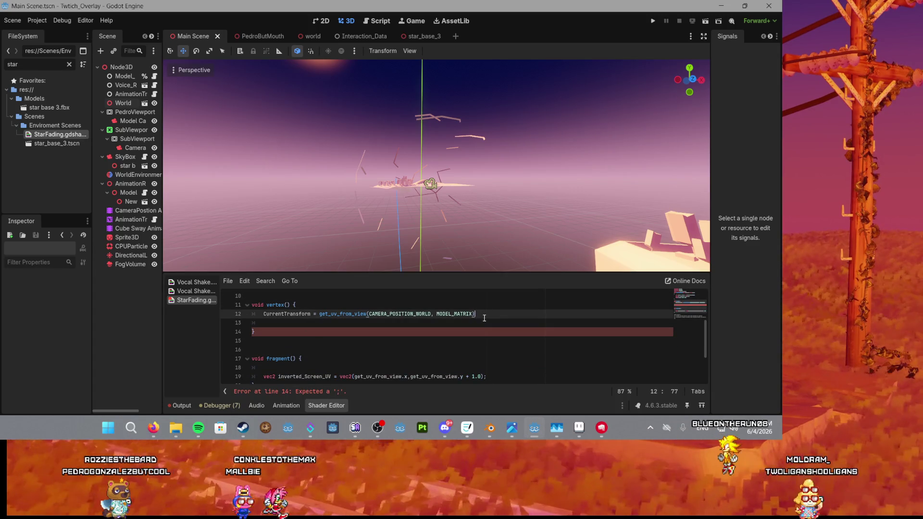
{"action": "type", "text": ";"}
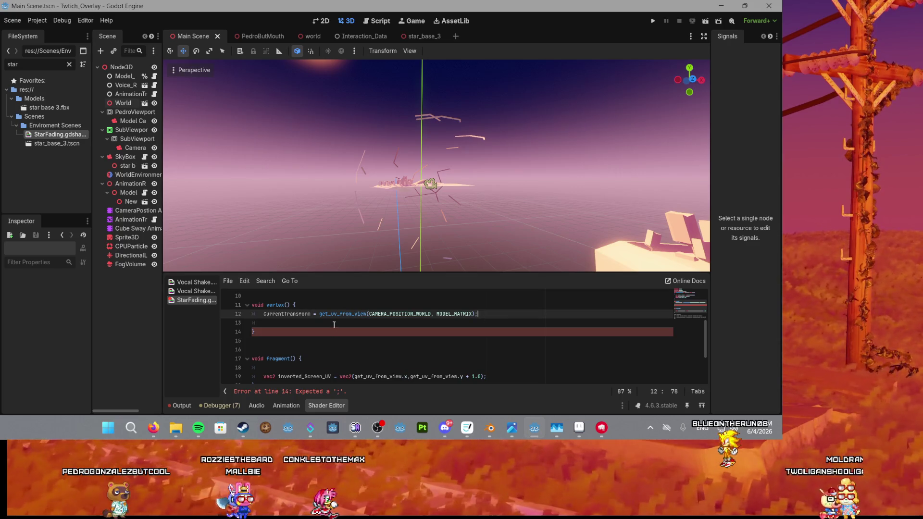
{"action": "left_click", "coordinate": [334, 322]}
{"action": "scroll", "scroll_direction": "down", "scroll_amount": 3}
{"action": "left_click", "coordinate": [302, 337]}
{"action": "left_click", "coordinate": [301, 323]}
{"action": "key", "text": "BackSpace"}
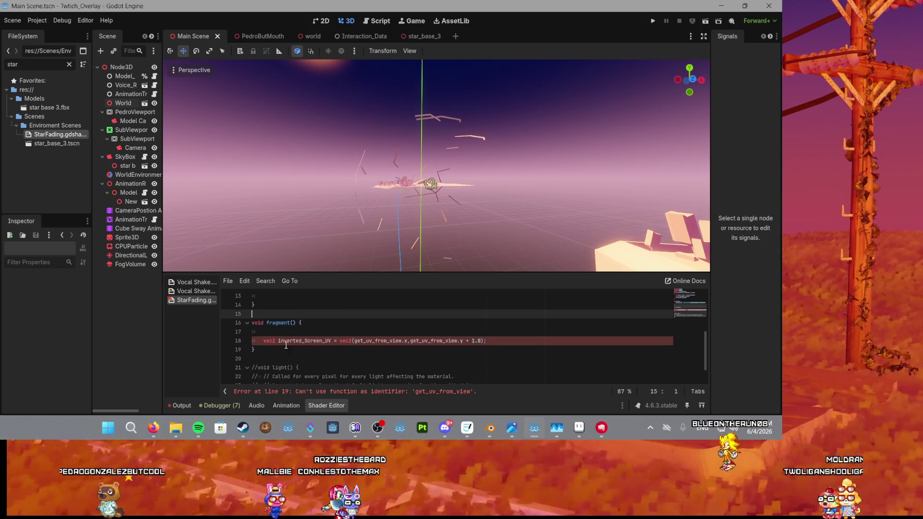
Step: Replace both get_uv_from_view uses on line 18 with CurrentTransform
{"action": "scroll", "scroll_direction": "up", "scroll_amount": 3}
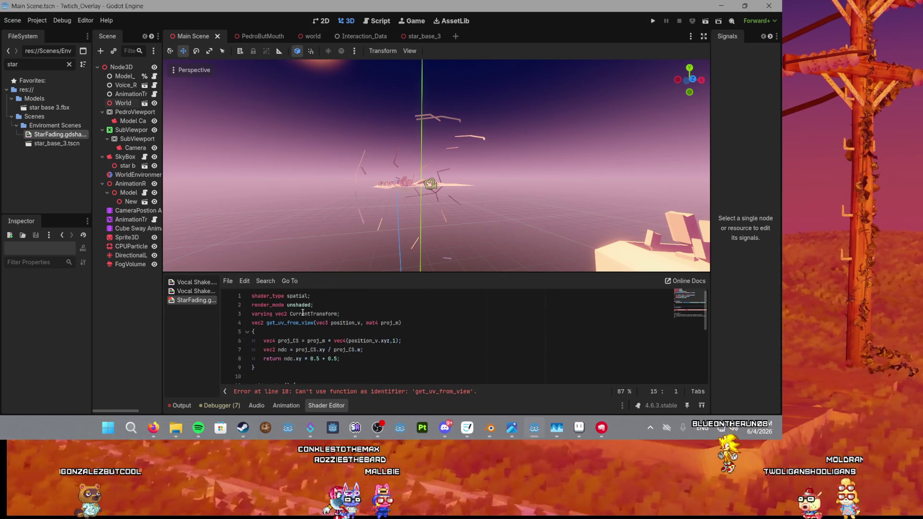
{"action": "double_click", "coordinate": [303, 313]}
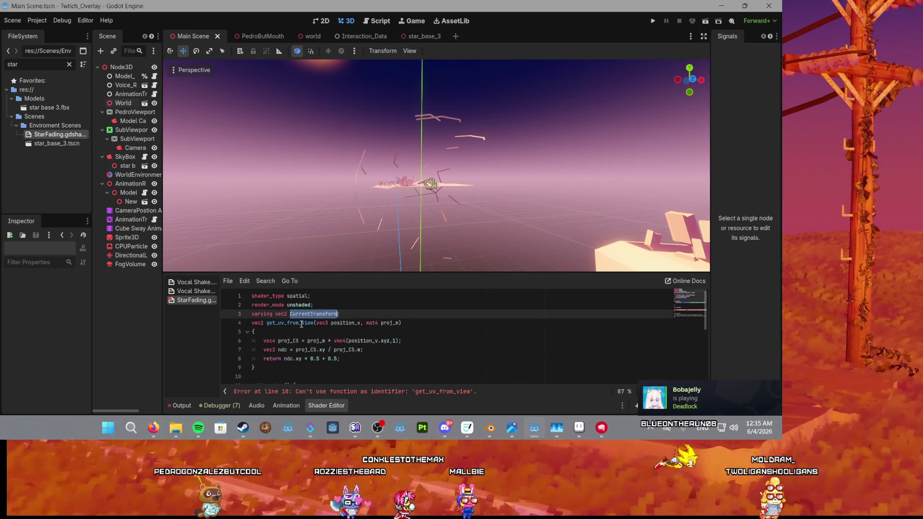
{"action": "scroll", "scroll_direction": "down", "scroll_amount": 3}
{"action": "scroll", "scroll_direction": "up", "scroll_amount": 3}
{"action": "double_click", "coordinate": [378, 342]}
{"action": "key", "text": "ctrl+v"}
{"action": "double_click", "coordinate": [430, 341]}
{"action": "key", "text": "ctrl+v"}
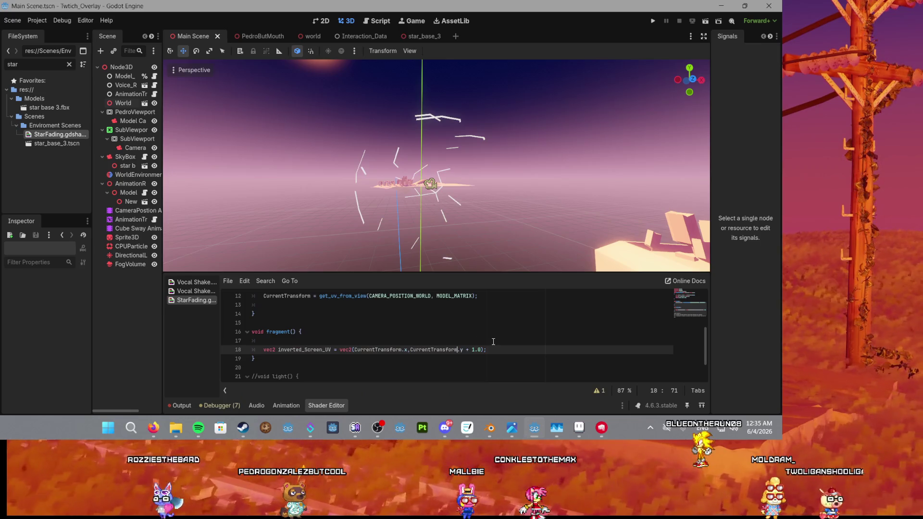
Step: Remove the stray blank lines around vertex() and restore the truncated 'void' keyword
{"action": "left_click", "coordinate": [457, 334]}
{"action": "scroll", "scroll_direction": "up", "scroll_amount": 3}
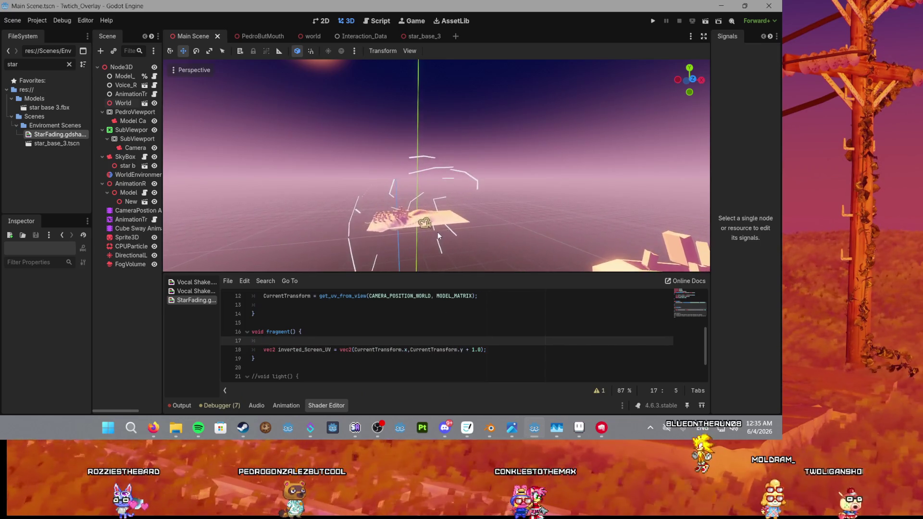
{"action": "left_click", "coordinate": [283, 325]}
{"action": "scroll", "scroll_direction": "up", "scroll_amount": 3}
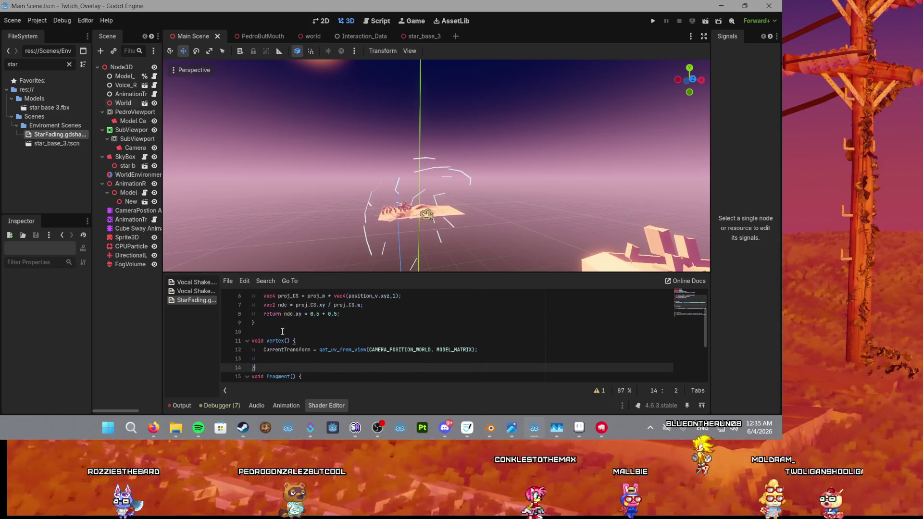
{"action": "left_click", "coordinate": [267, 359]}
{"action": "key", "text": "BackSpace"}
{"action": "left_click", "coordinate": [269, 340]}
{"action": "key", "text": "BackSpace"}
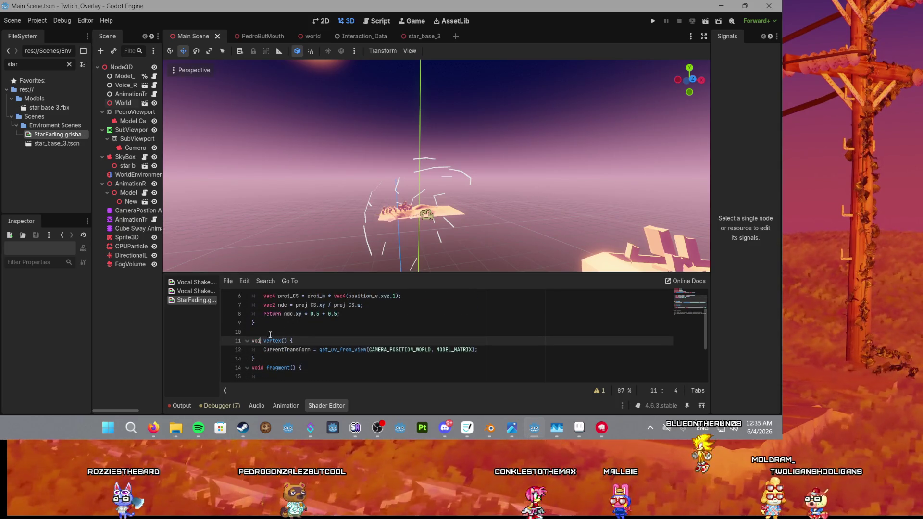
{"action": "type", "text": "d"}
{"action": "left_click", "coordinate": [280, 330]}
{"action": "key", "text": "BackSpace"}
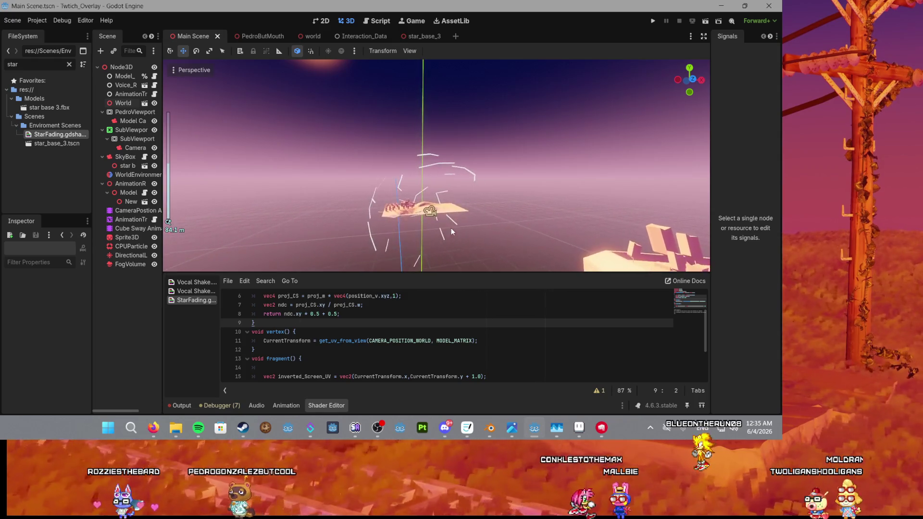
Step: Change the inverted_Screen_UV y offset on line 15 from + 1.0 to + 0.0
{"action": "scroll", "scroll_direction": "up", "scroll_amount": 3}
{"action": "scroll", "scroll_direction": "down", "scroll_amount": 3}
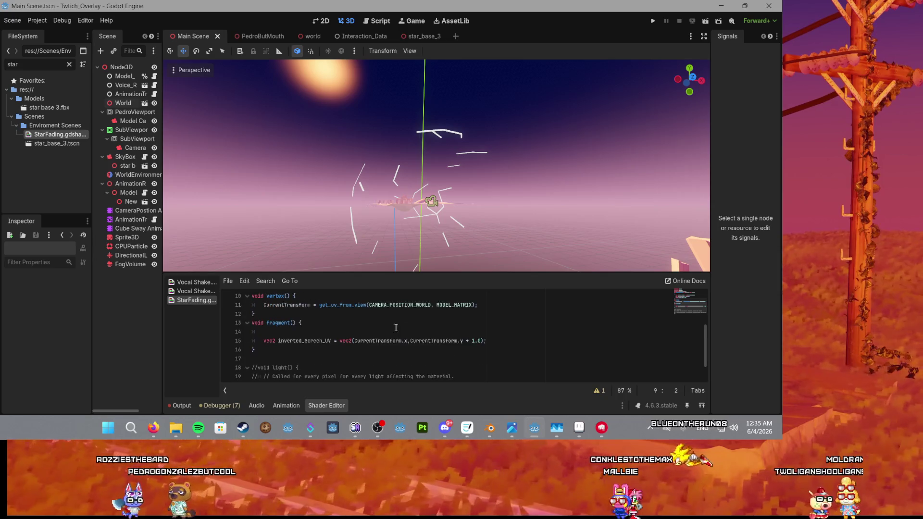
{"action": "left_click", "coordinate": [480, 342]}
{"action": "type", "text": "0"}
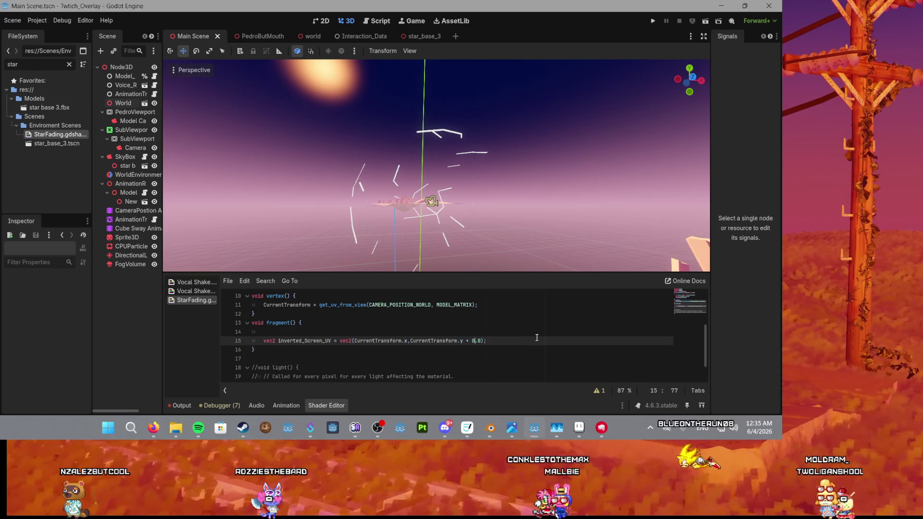
{"action": "left_click", "coordinate": [529, 334]}
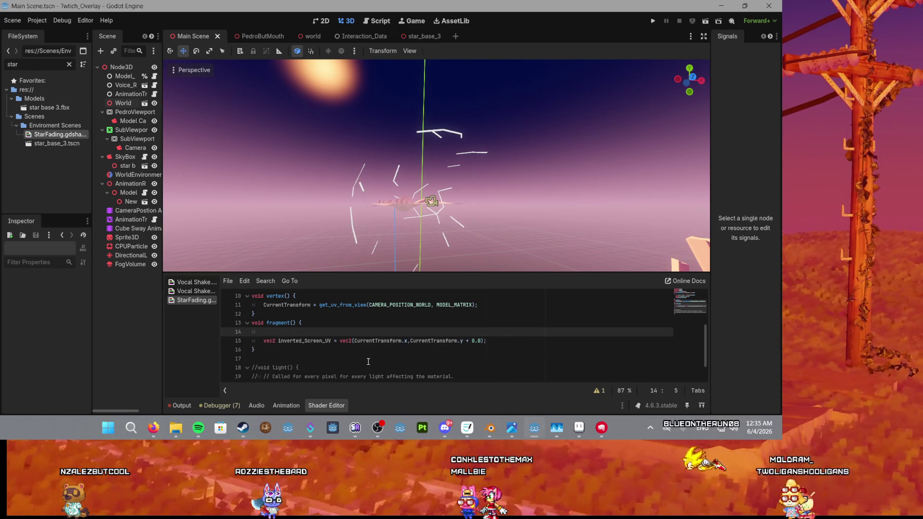
{"action": "left_click", "coordinate": [304, 341]}
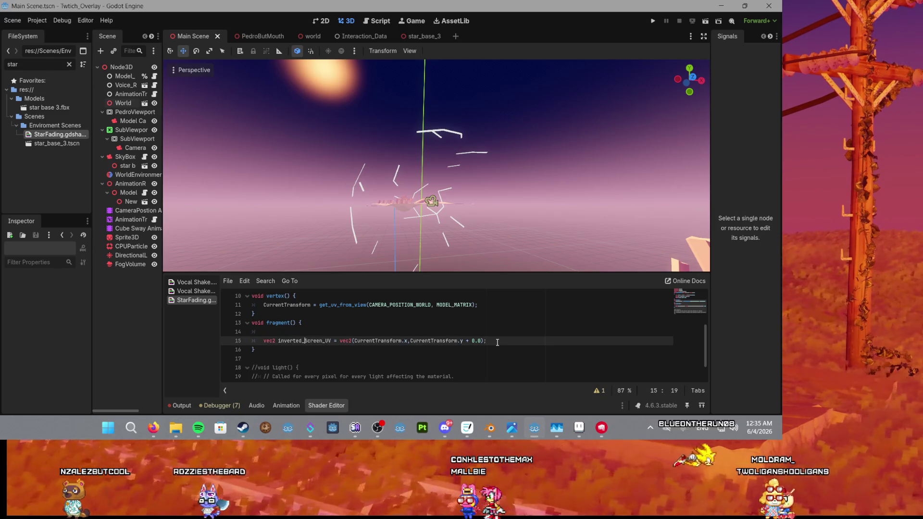
Step: Start an ALBEDO = vec assignment on a new line in fragment()
{"action": "key", "text": "Return"}
{"action": "type", "text": "al"}
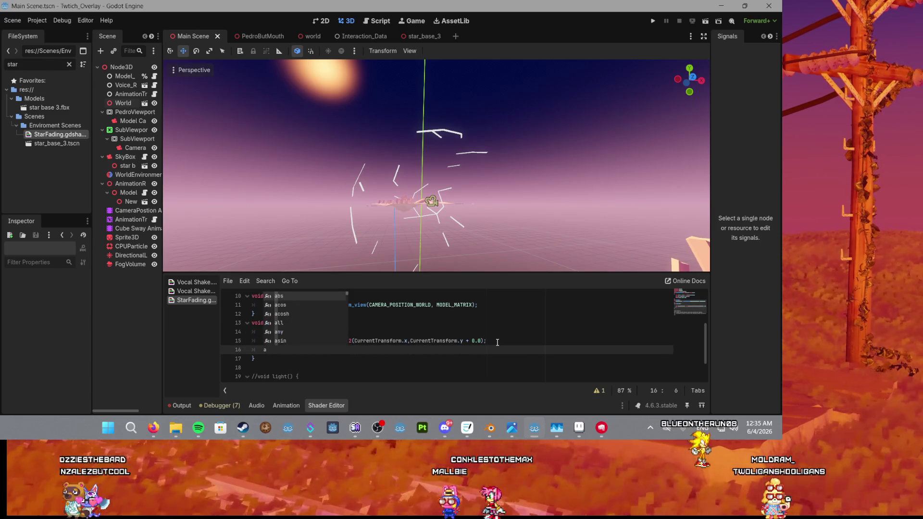
{"action": "key", "text": "Down"}
{"action": "key", "text": "Return"}
{"action": "type", "text": "= "}
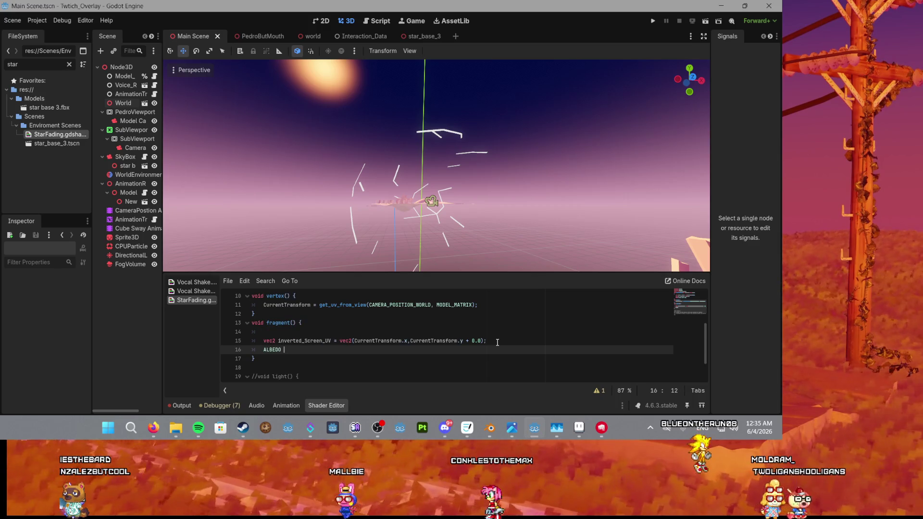
{"action": "type", "text": "vec2"}
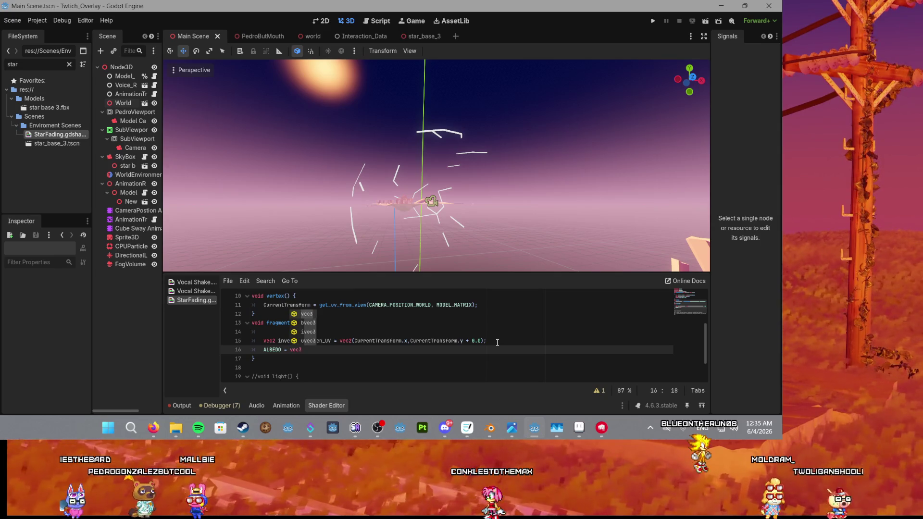
{"action": "type", "text": "("}
Step: Copy CurrentTransform.x from line 15 to complete ALBEDO = vec3(CurrentTransform.x,0,0); for red stars
{"action": "left_click", "coordinate": [391, 341]}
{"action": "left_click_drag", "start_coordinate": [407, 341], "coordinate": [357, 343]}
{"action": "key", "text": "ctrl+c"}
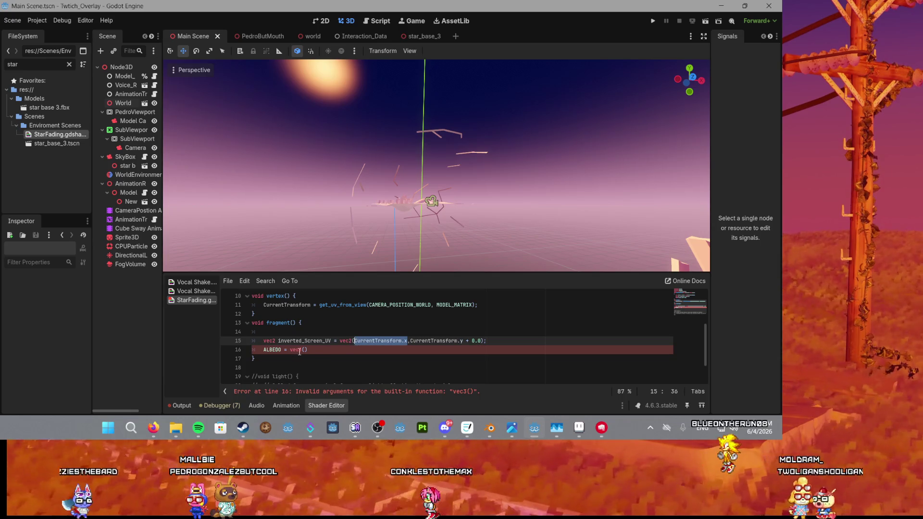
{"action": "left_click", "coordinate": [304, 349]}
{"action": "key", "text": "ctrl+v"}
{"action": "type", "text": ",0,0)"}
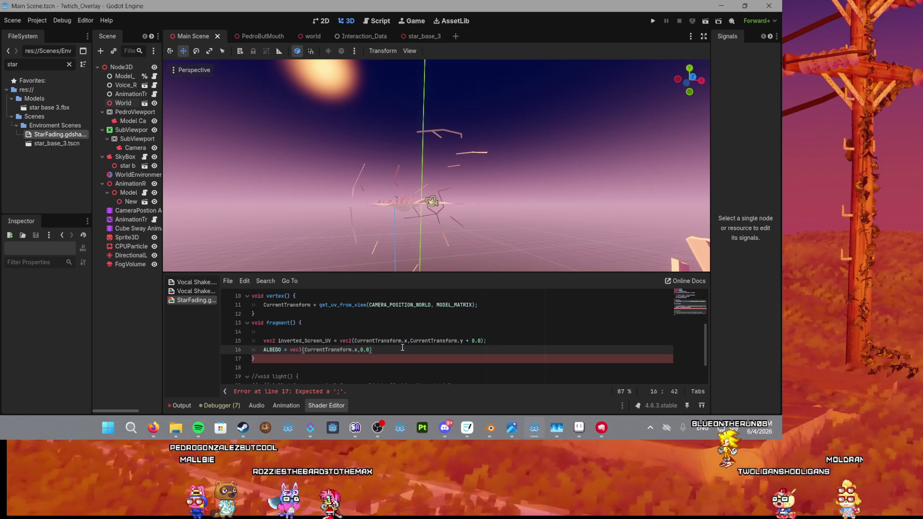
{"action": "type", "text": ";"}
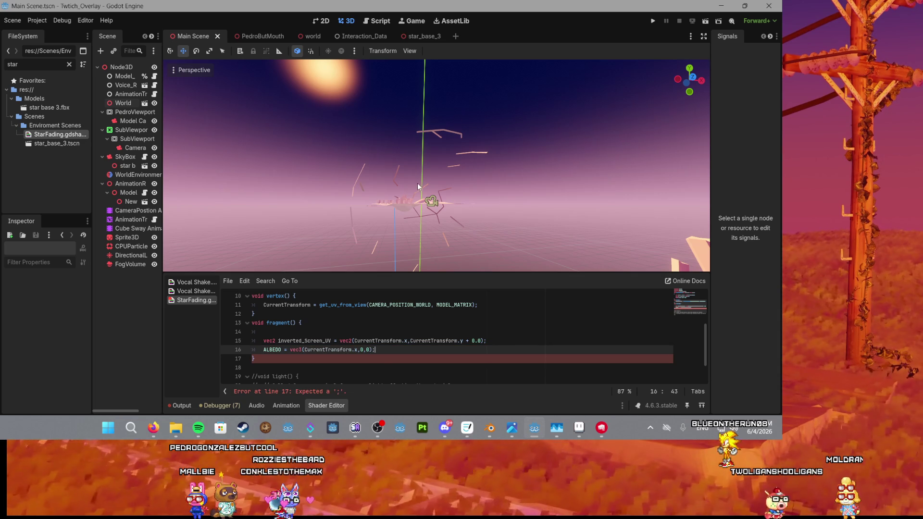
{"action": "scroll", "scroll_direction": "up", "scroll_amount": 3}
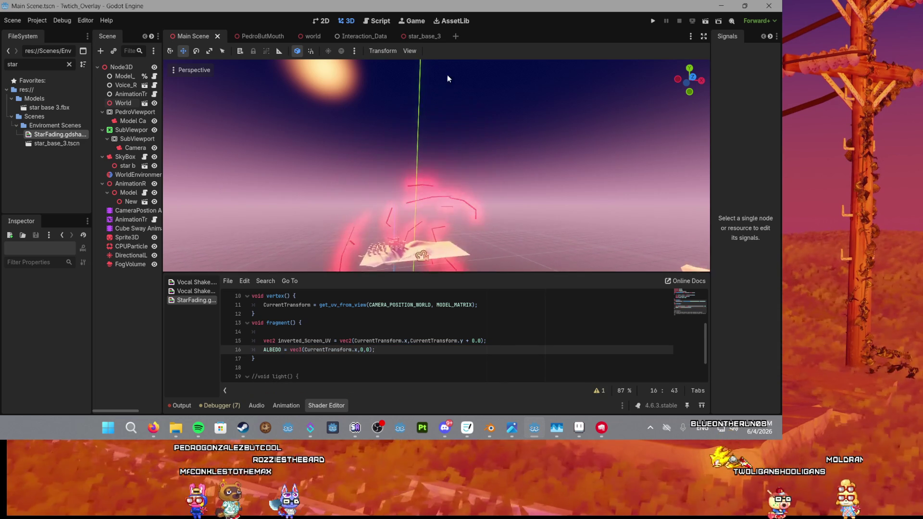
{"action": "scroll", "scroll_direction": "up", "scroll_amount": 3}
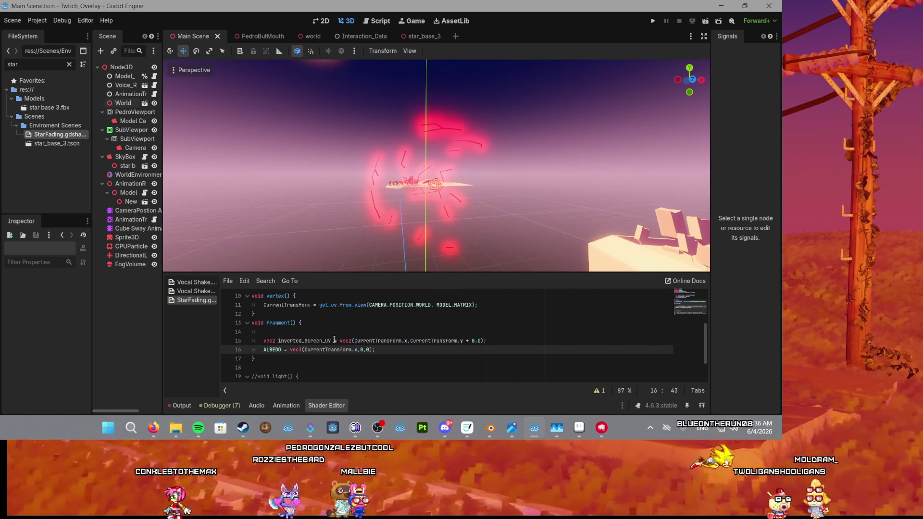
{"action": "double_click", "coordinate": [356, 349]}
Step: Rewrite line 16 as ALBEDO = vec3(0,CurrentTransform.y,0); so the stars glow green
{"action": "type", "text": "y"}
{"action": "left_click", "coordinate": [383, 350]}
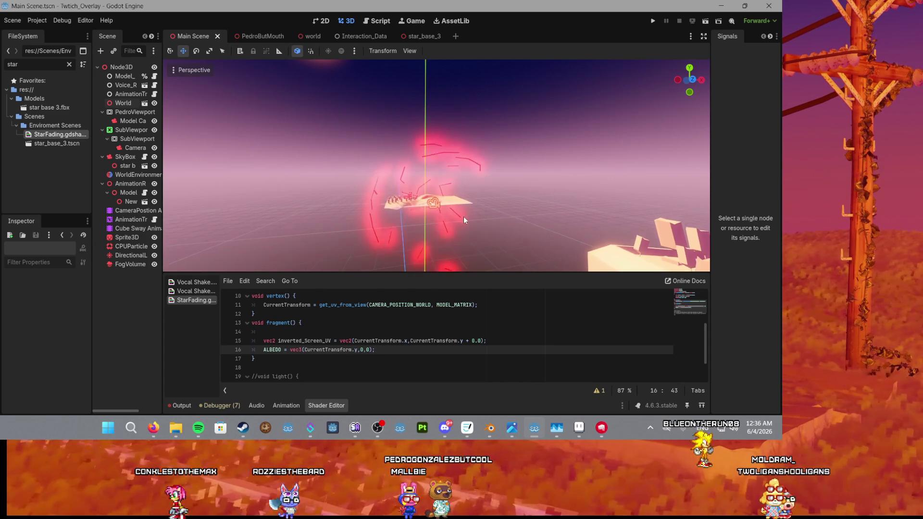
{"action": "left_click_drag", "start_coordinate": [357, 350], "coordinate": [306, 349]}
{"action": "key", "text": "ctrl+x"}
{"action": "type", "text": "0,"}
{"action": "key", "text": "Delete"}
{"action": "key", "text": "Delete"}
{"action": "key", "text": "ctrl+v"}
{"action": "key", "text": "End"}
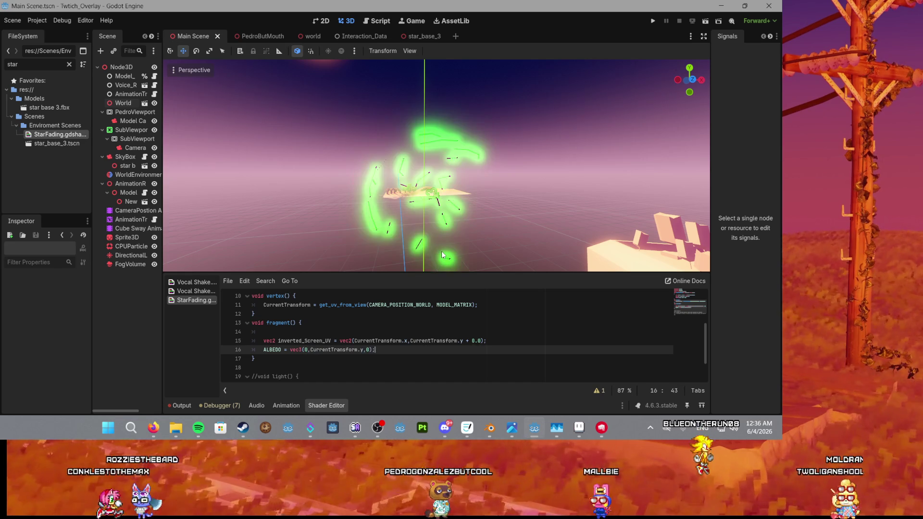
{"action": "scroll", "scroll_direction": "up", "scroll_amount": 3}
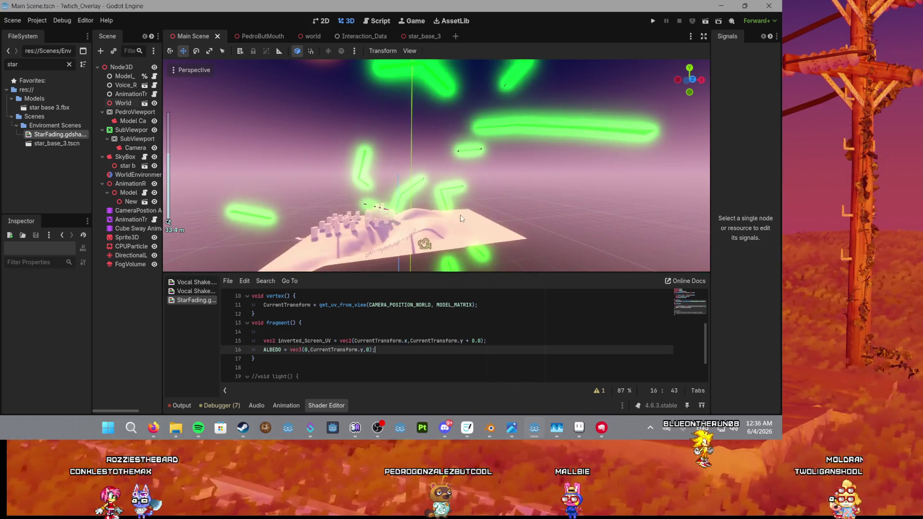
{"action": "scroll", "scroll_direction": "down", "scroll_amount": 3}
{"action": "scroll", "scroll_direction": "up", "scroll_amount": 3}
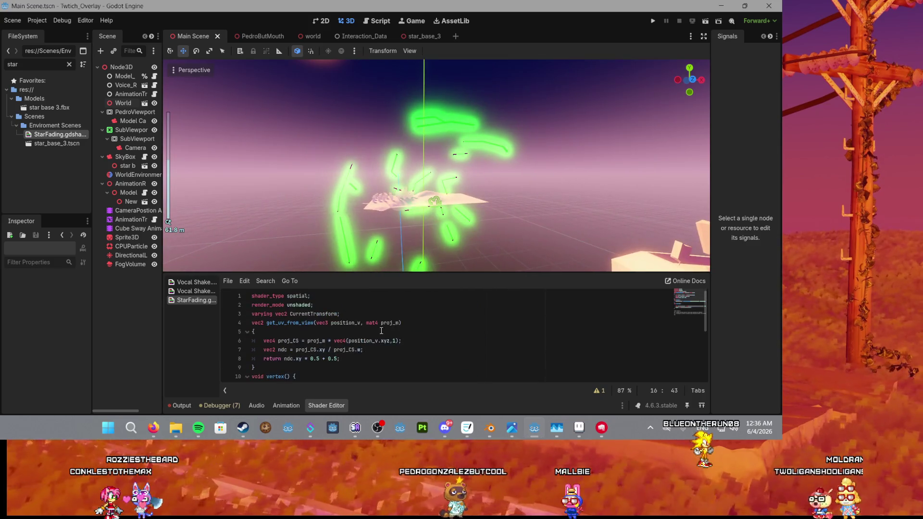
{"action": "scroll", "scroll_direction": "down", "scroll_amount": 3}
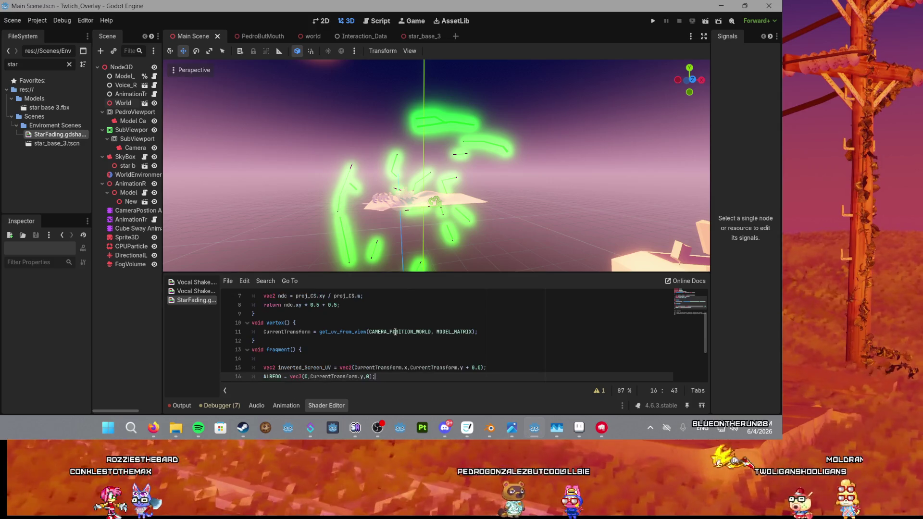
{"action": "left_click", "coordinate": [395, 331]}
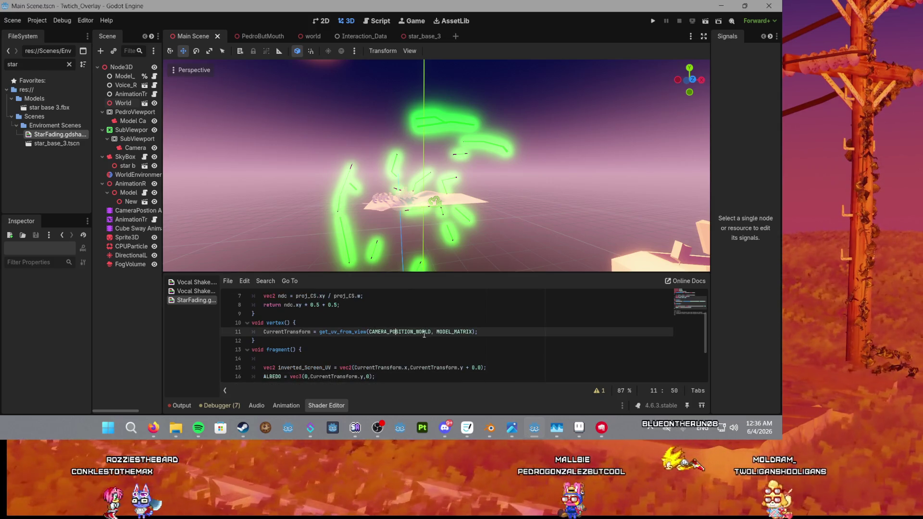
Step: Replace MODEL_MATRIX with MODELVIEW_MATRIX on line 11 via autocomplete and save
{"action": "double_click", "coordinate": [452, 331]}
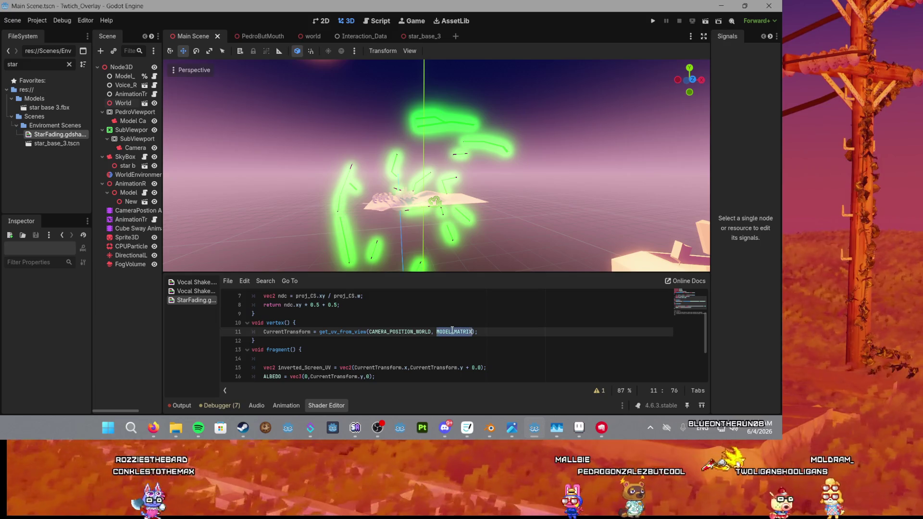
{"action": "type", "text": "model"}
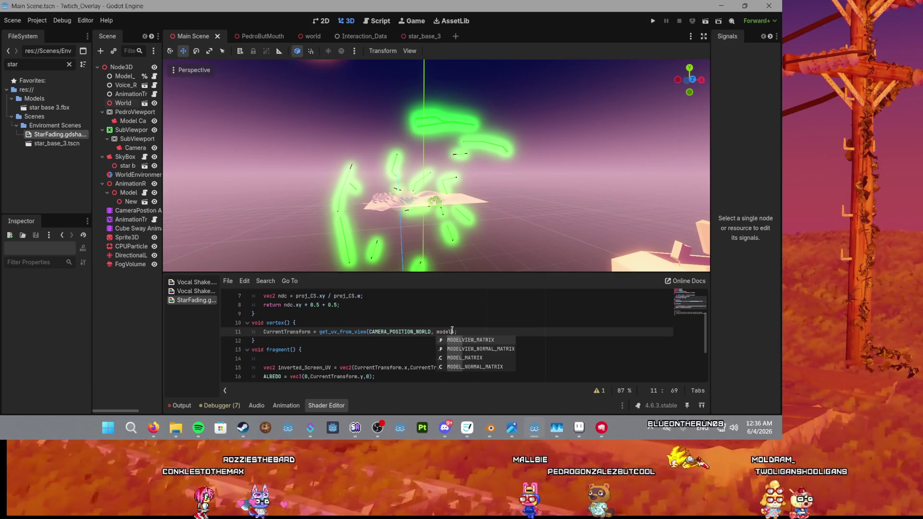
{"action": "key", "text": "Return"}
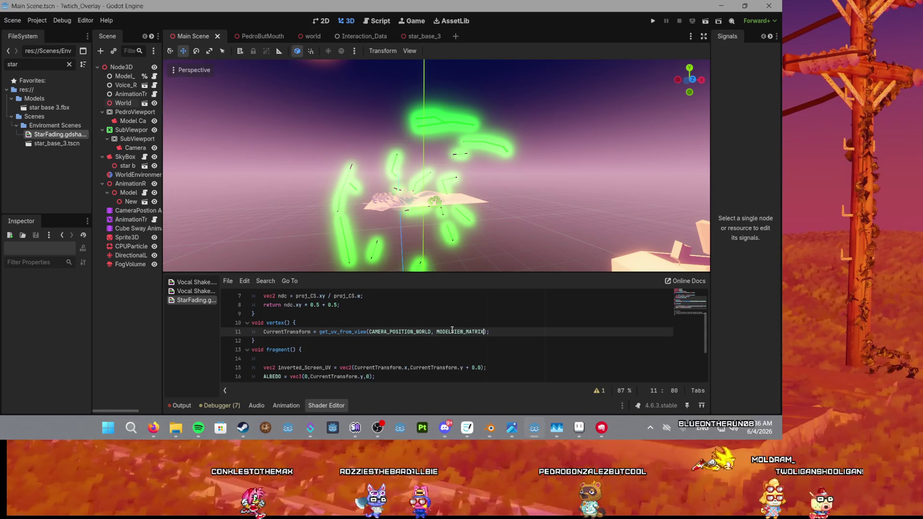
{"action": "key", "text": "ctrl+s"}
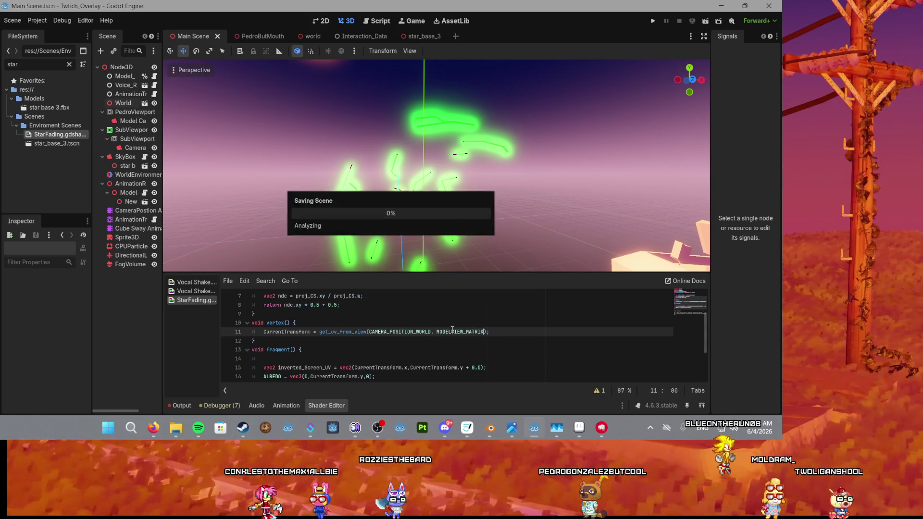
Step: Try MODEL_NORMAL_MATRIX instead, undo it, and reselect MODELVIEW_MATRIX
{"action": "double_click", "coordinate": [452, 332]}
{"action": "type", "text": "model"}
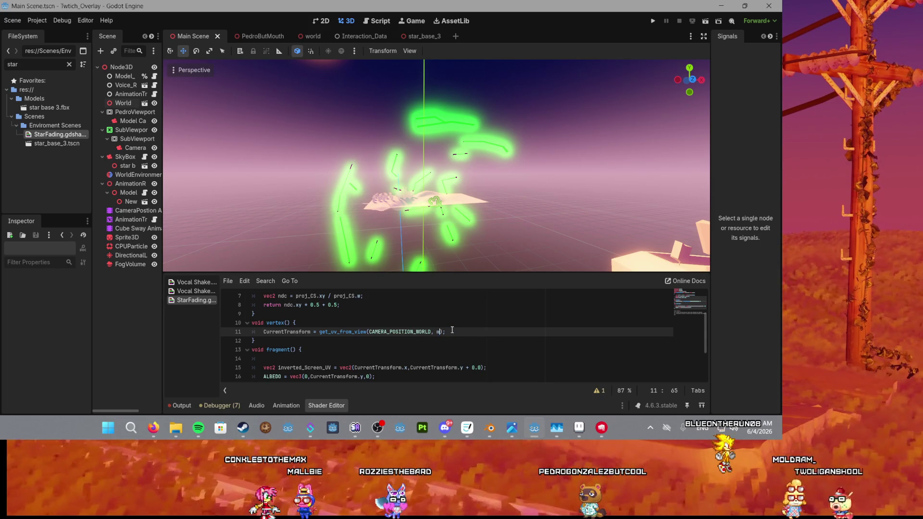
{"action": "key", "text": "Down"}
{"action": "key", "text": "Down"}
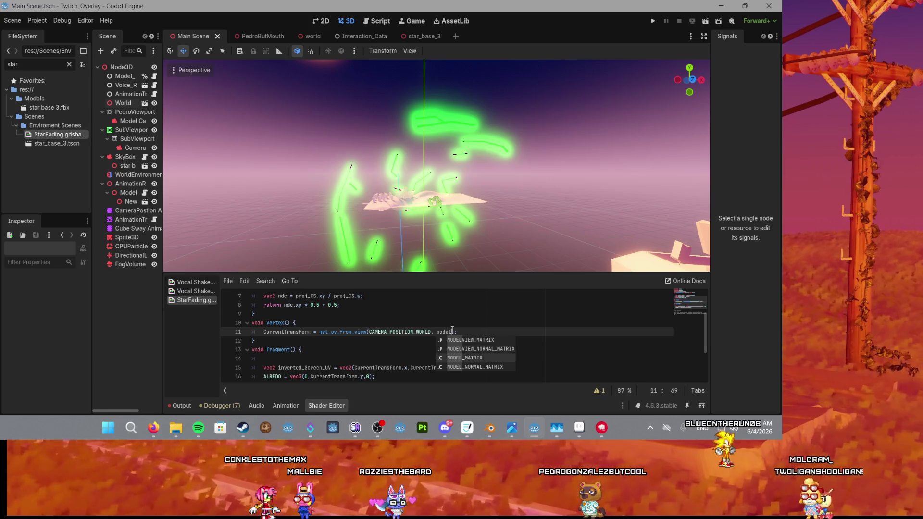
{"action": "key", "text": "Down"}
{"action": "key", "text": "Return"}
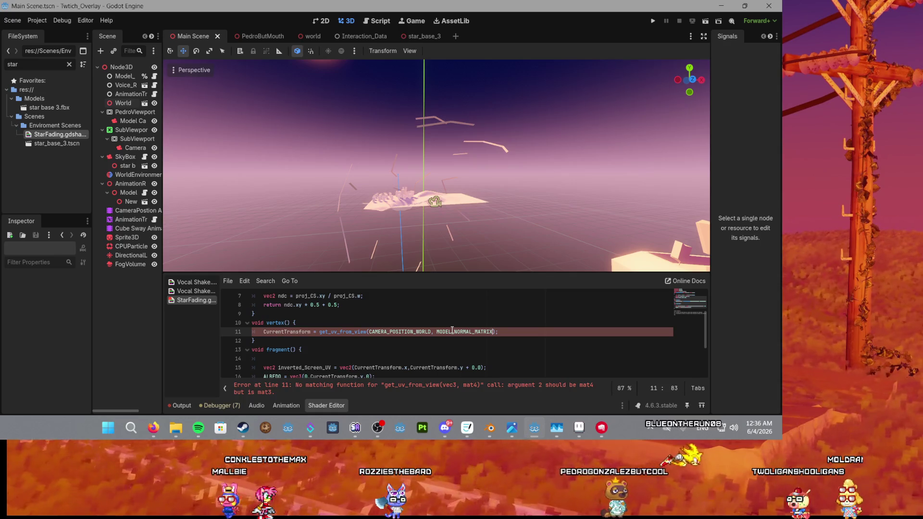
{"action": "key", "text": "ctrl+z"}
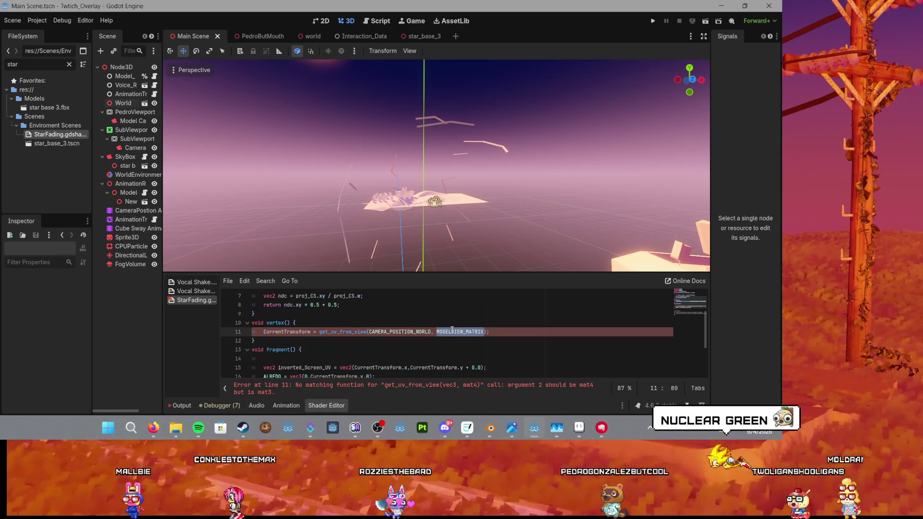
{"action": "type", "text": "mo"}
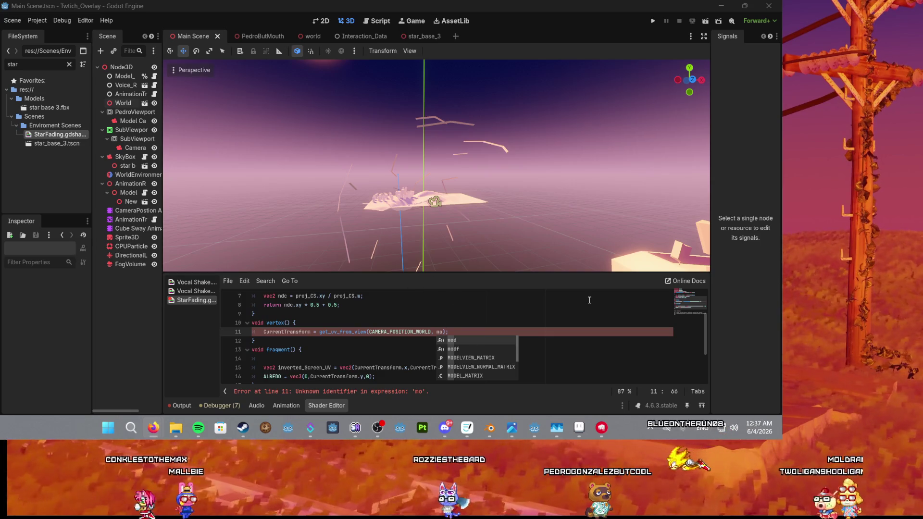
{"action": "left_click", "coordinate": [489, 358]}
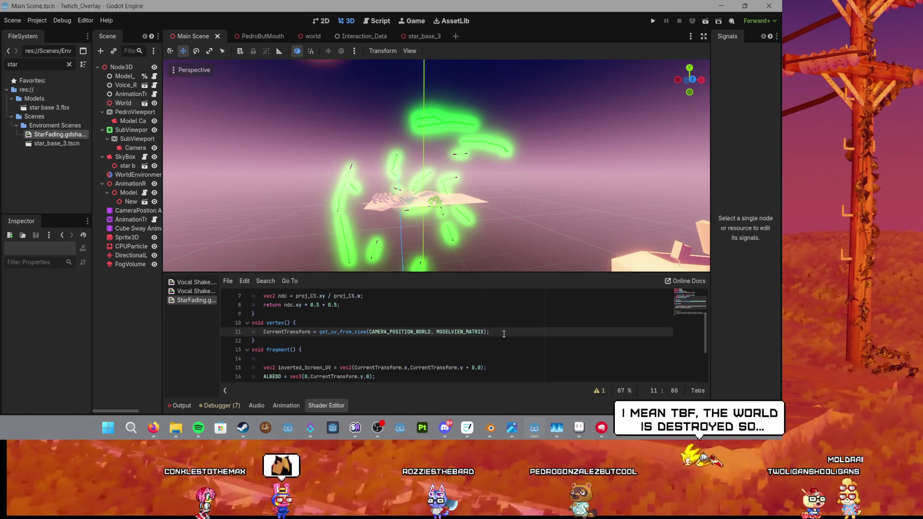
{"action": "scroll", "scroll_direction": "up", "scroll_amount": 3}
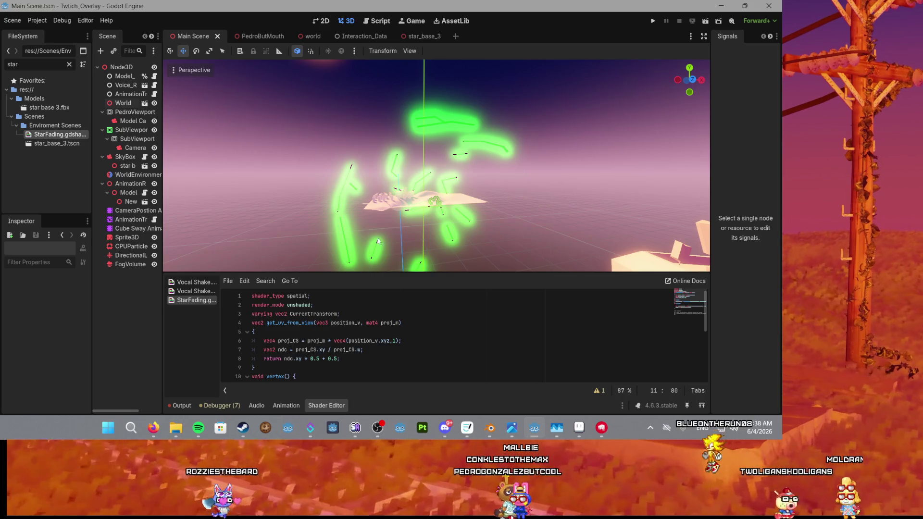
{"action": "left_click", "coordinate": [290, 341]}
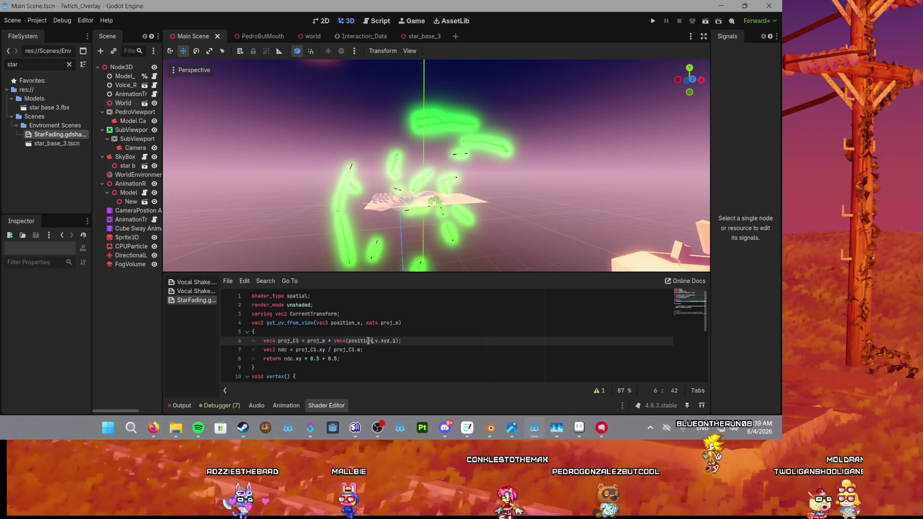
{"action": "scroll", "scroll_direction": "down", "scroll_amount": 3}
{"action": "scroll", "scroll_direction": "up", "scroll_amount": 3}
{"action": "left_click", "coordinate": [402, 358]}
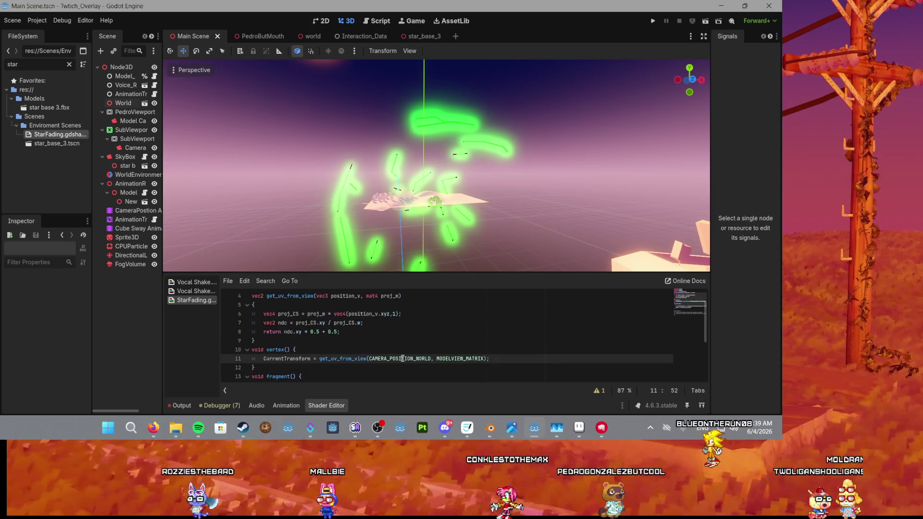
{"action": "double_click", "coordinate": [402, 359]}
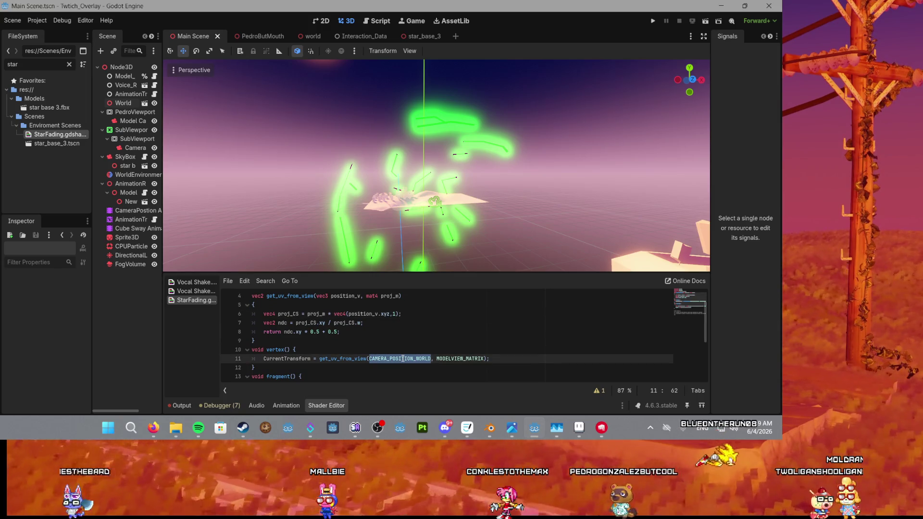
Step: Replace CAMERA_POSITION_WORLD on line 11 with vec3(0,0,0) using autocomplete
{"action": "type", "text": "ve"}
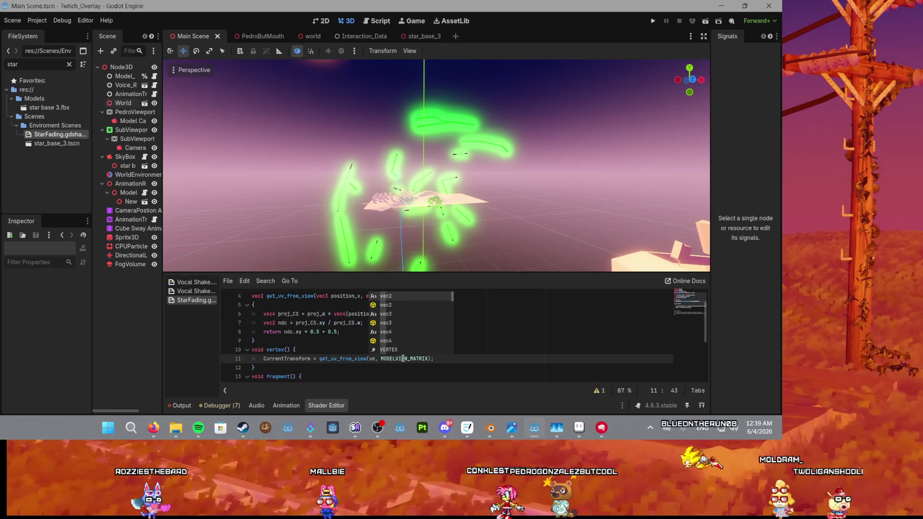
{"action": "key", "text": "Down"}
{"action": "key", "text": "Return"}
{"action": "type", "text": "("}
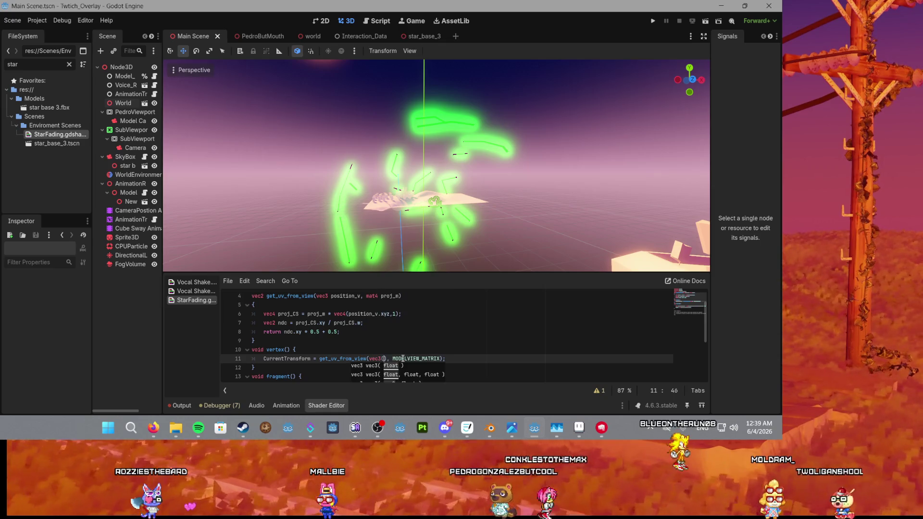
{"action": "type", "text": "0,0,0"}
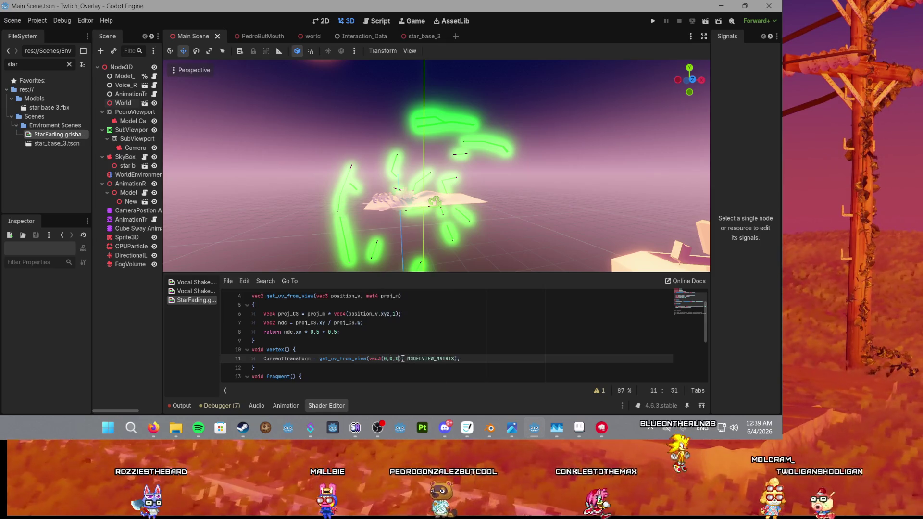
{"action": "left_click", "coordinate": [428, 343]}
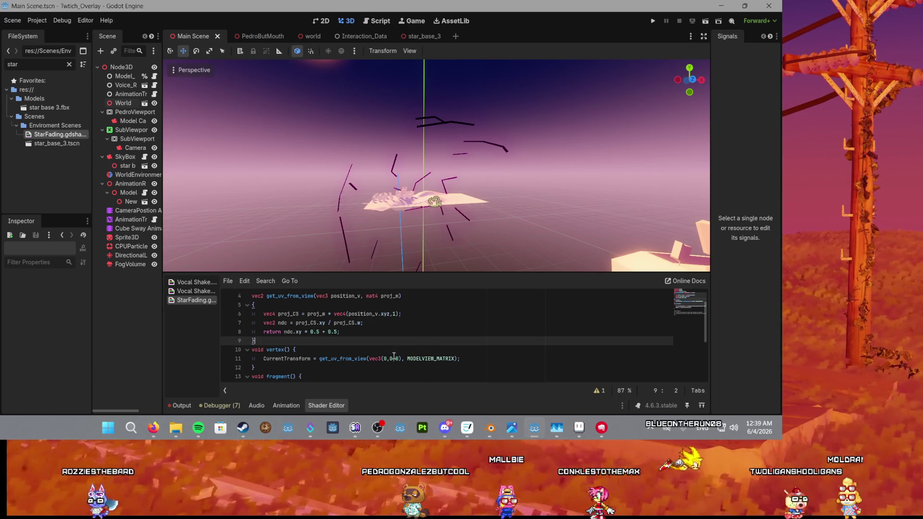
Step: Change each vec3 component from 0 to 1, giving vec3(1,1,1)
{"action": "left_click", "coordinate": [392, 359]}
{"action": "key", "text": "BackSpace"}
{"action": "type", "text": "1"}
{"action": "double_click", "coordinate": [391, 358]}
{"action": "type", "text": "1"}
{"action": "double_click", "coordinate": [397, 359]}
{"action": "type", "text": "1"}
{"action": "left_click", "coordinate": [432, 359]}
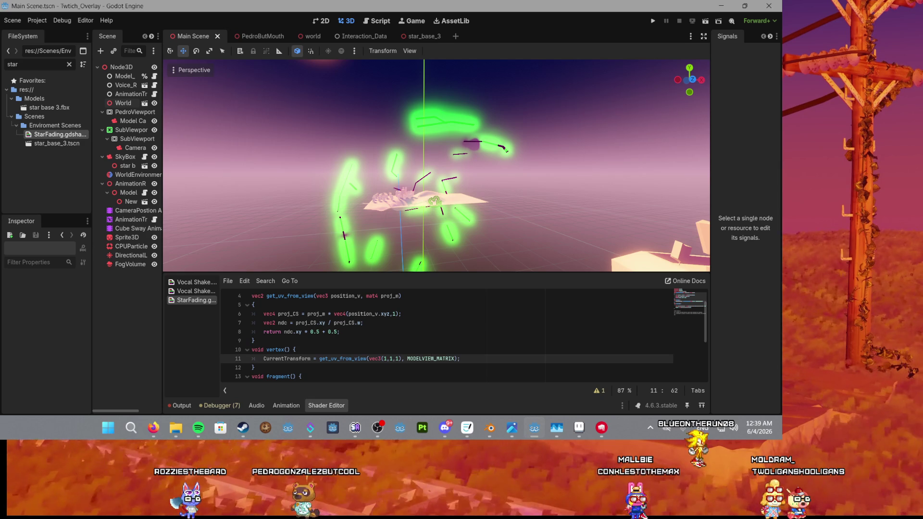
{"action": "left_click", "coordinate": [152, 427]}
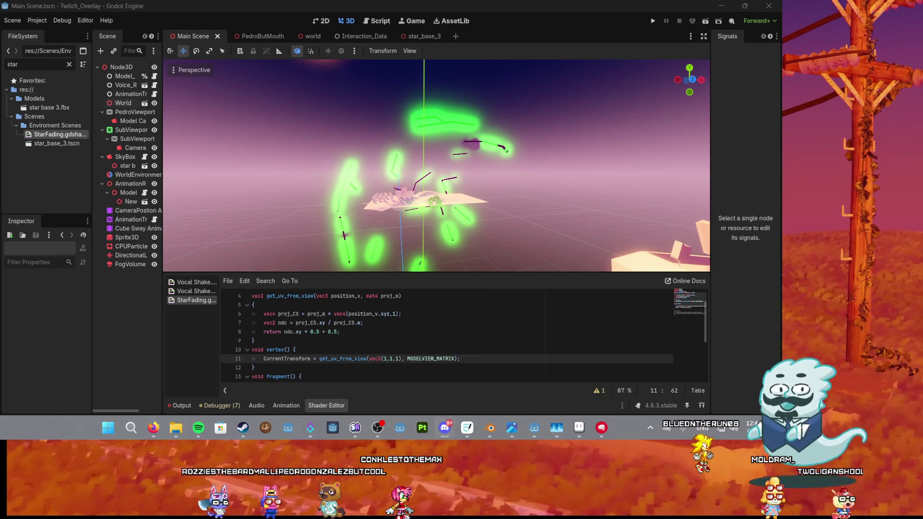
{"action": "key", "text": "super+d"}
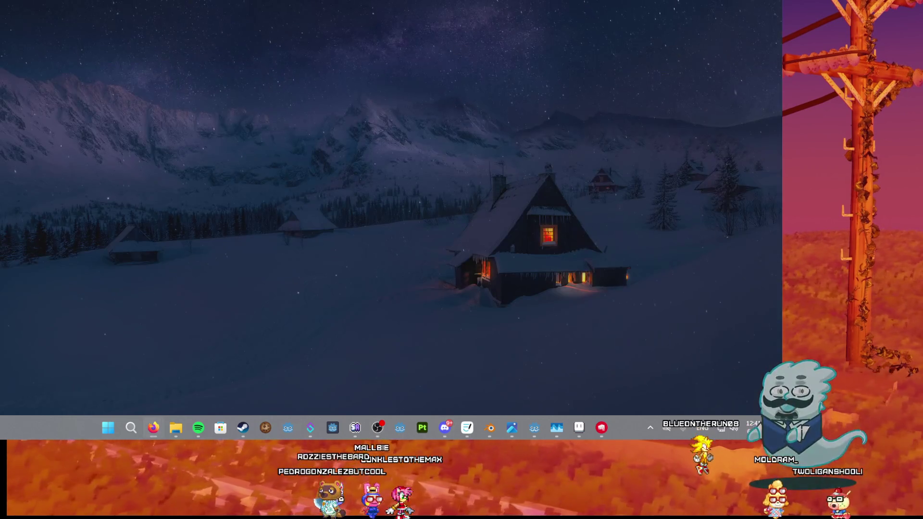
{"action": "key", "text": "super+d"}
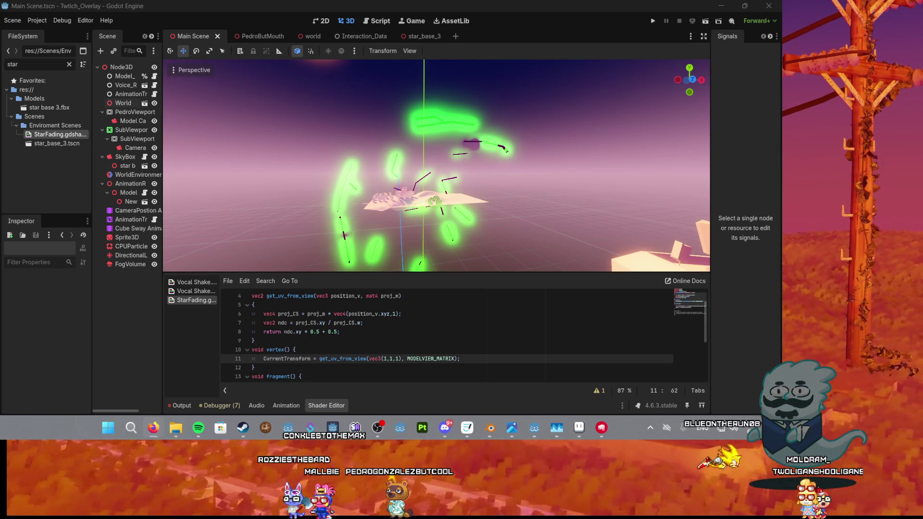
Step: Switch to Firefox to show the Reddit Godot Shader Cheat Sheet with get_uv_from_view_position
{"action": "scroll", "scroll_direction": "up", "scroll_amount": 3}
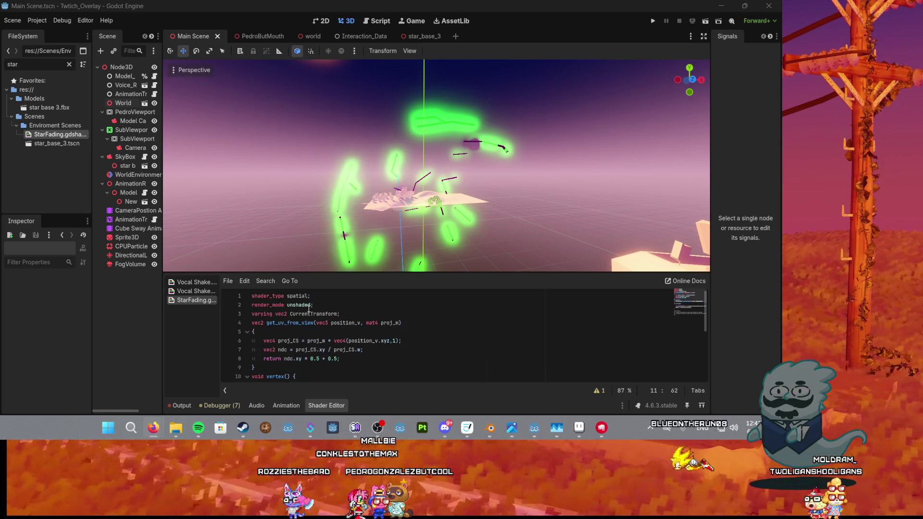
{"action": "scroll", "scroll_direction": "down", "scroll_amount": 3}
{"action": "scroll", "scroll_direction": "up", "scroll_amount": 3}
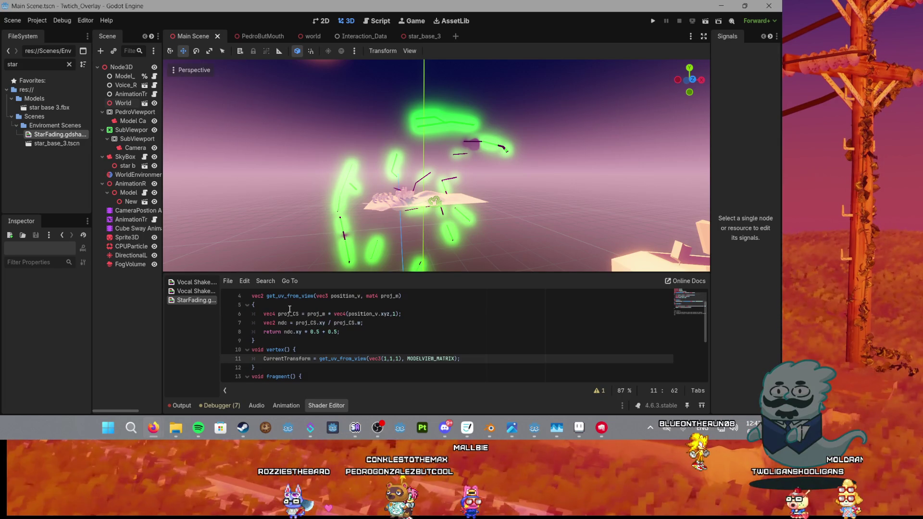
{"action": "left_click", "coordinate": [287, 314]}
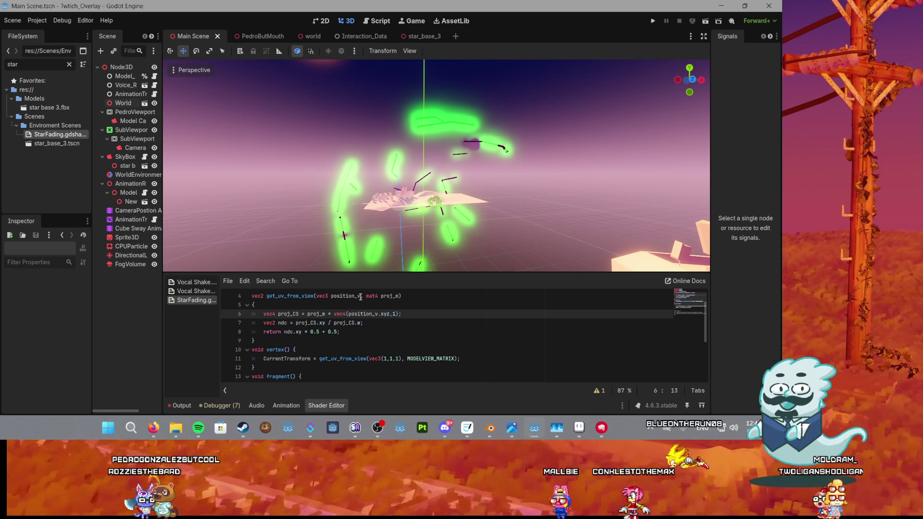
{"action": "left_click", "coordinate": [154, 428]}
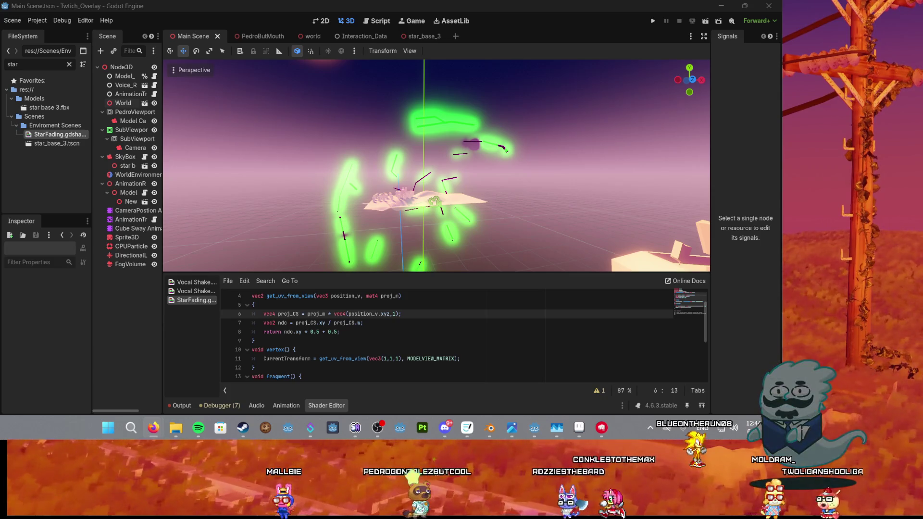
{"action": "key", "text": "alt+Tab"}
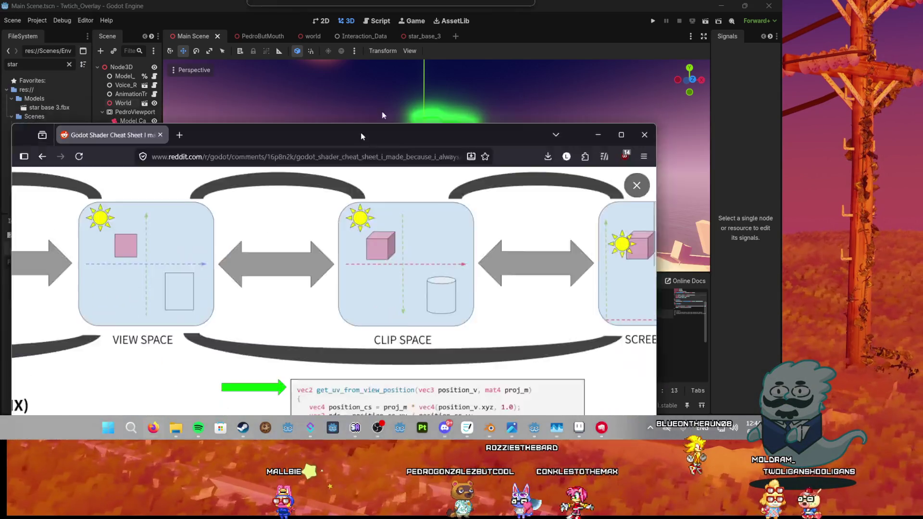
Step: Zoom into the cheat sheet's matrix diagram and code boxes, then minimize Firefox
{"action": "left_click", "coordinate": [391, 175]}
{"action": "left_click", "coordinate": [459, 116]}
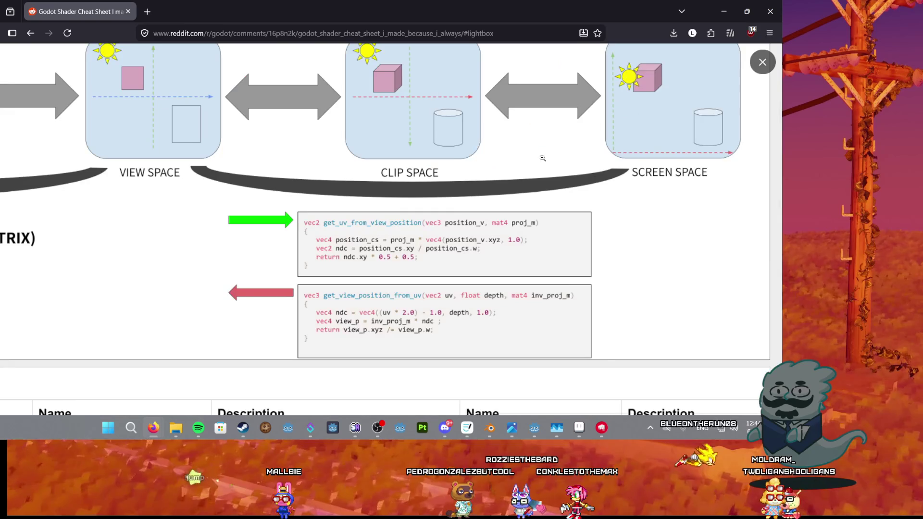
{"action": "scroll", "scroll_direction": "up", "scroll_amount": 3}
{"action": "scroll", "scroll_direction": "down", "scroll_amount": 3}
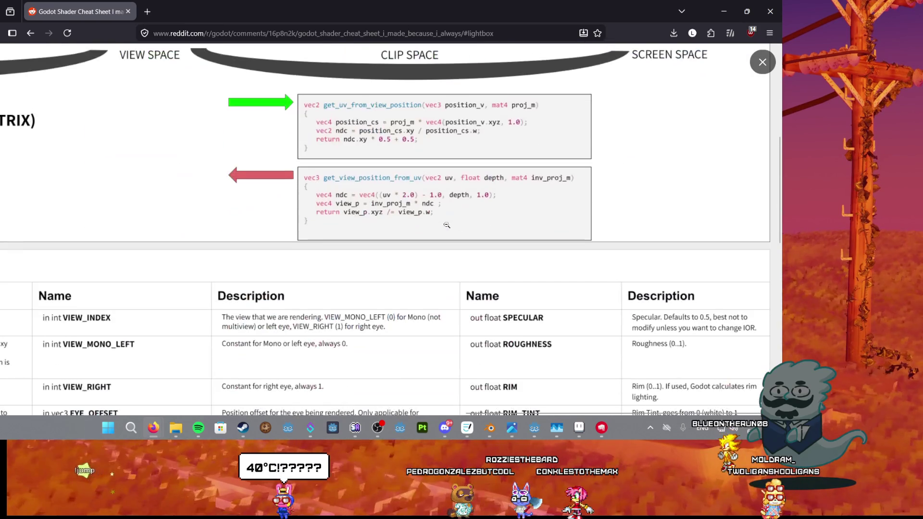
{"action": "scroll", "scroll_direction": "up", "scroll_amount": 3}
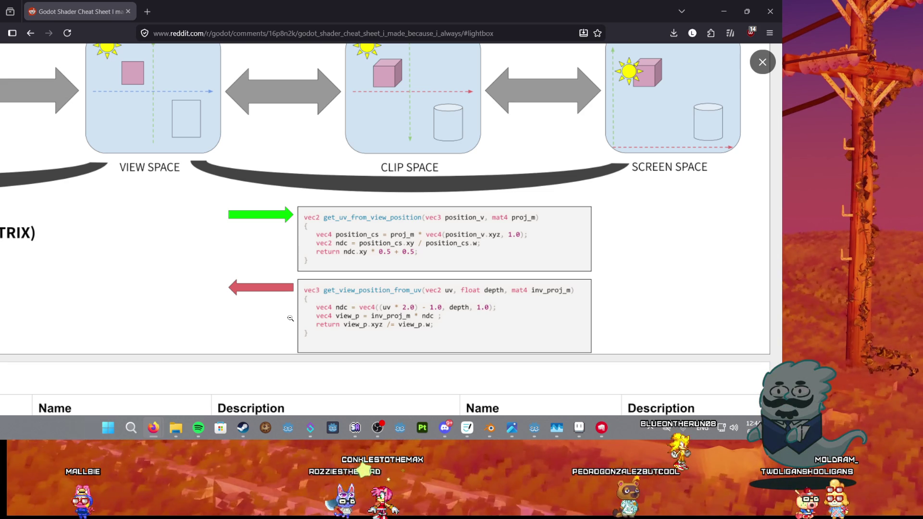
{"action": "key", "text": "super+Down"}
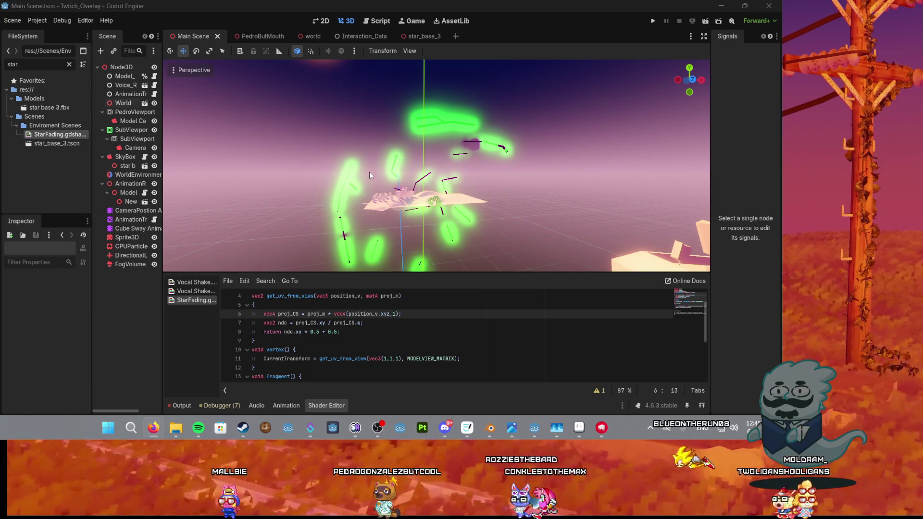
{"action": "scroll", "scroll_direction": "up", "scroll_amount": 3}
{"action": "left_click_drag", "start_coordinate": [464, 149], "coordinate": [432, 166]}
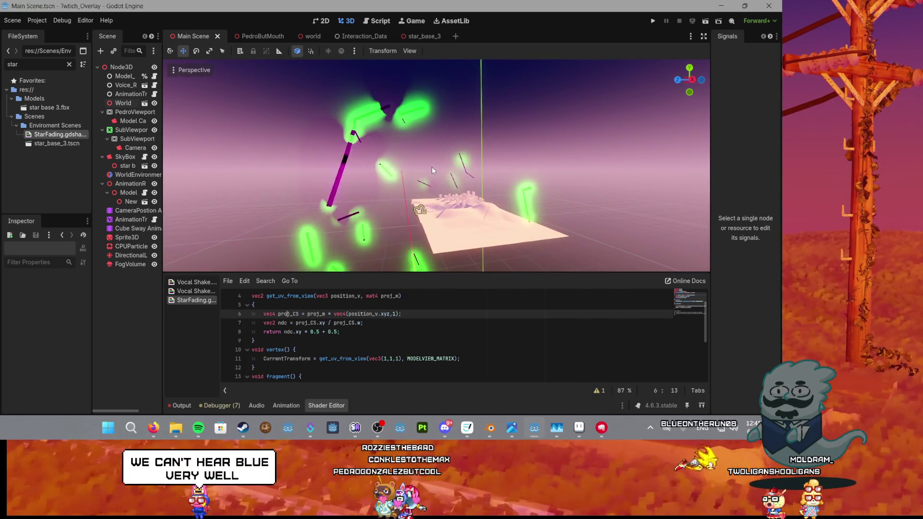
{"action": "scroll", "scroll_direction": "up", "scroll_amount": 3}
{"action": "scroll", "scroll_direction": "up", "scroll_amount": 3}
{"action": "scroll", "scroll_direction": "up", "scroll_amount": 3}
{"action": "left_click_drag", "start_coordinate": [374, 236], "coordinate": [417, 220]}
{"action": "scroll", "scroll_direction": "down", "scroll_amount": 3}
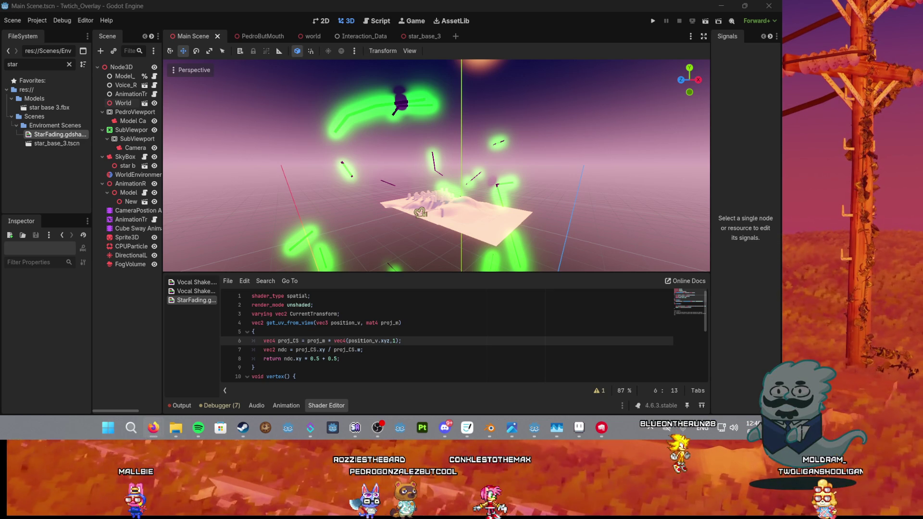
Step: Replace vec3(1,1,1) on line 11 with 'view', browsing the VIEW_MATRIX and INV_VIEW_MATRIX suggestions
{"action": "left_click", "coordinate": [368, 333]}
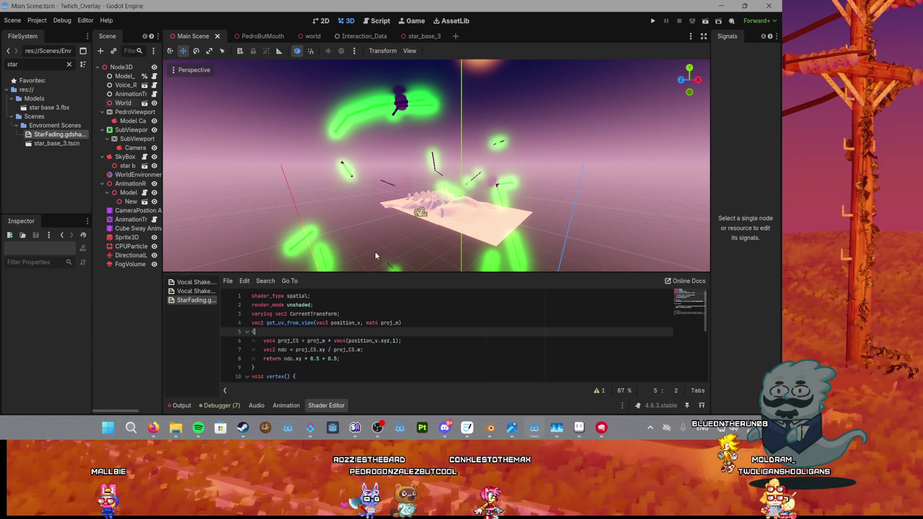
{"action": "scroll", "scroll_direction": "up", "scroll_amount": 3}
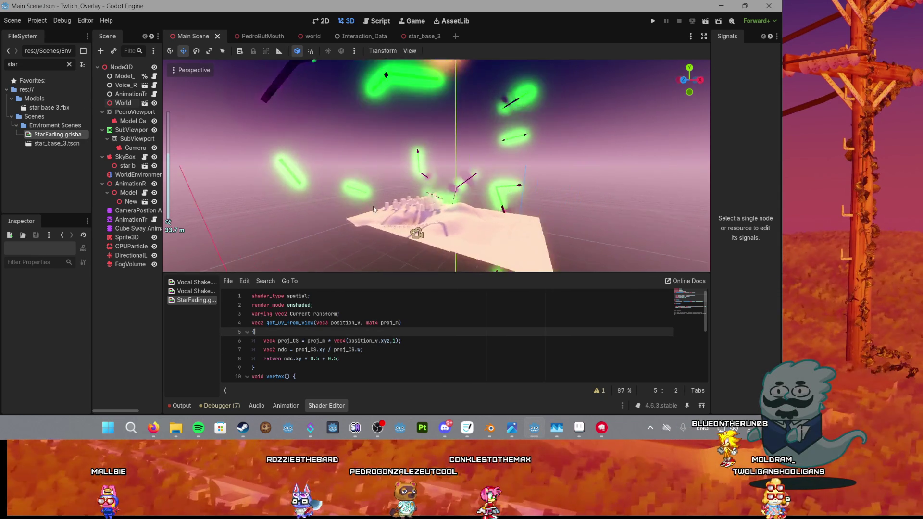
{"action": "scroll", "scroll_direction": "down", "scroll_amount": 3}
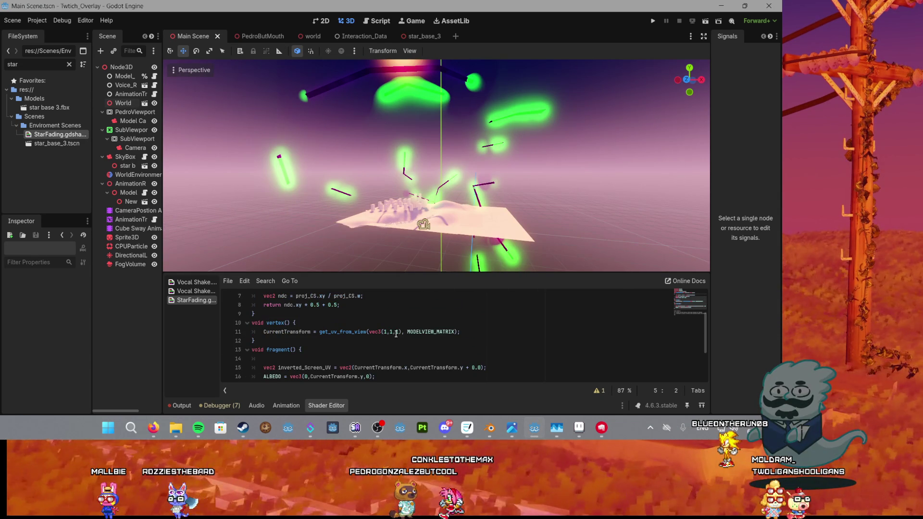
{"action": "left_click_drag", "start_coordinate": [401, 331], "coordinate": [369, 330]}
{"action": "type", "text": "view"}
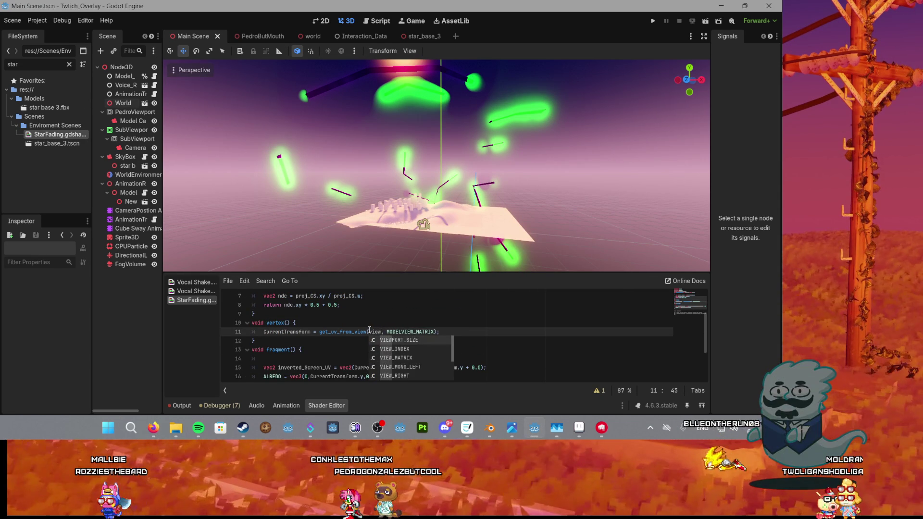
{"action": "key", "text": "Down"}
{"action": "key", "text": "Down"}
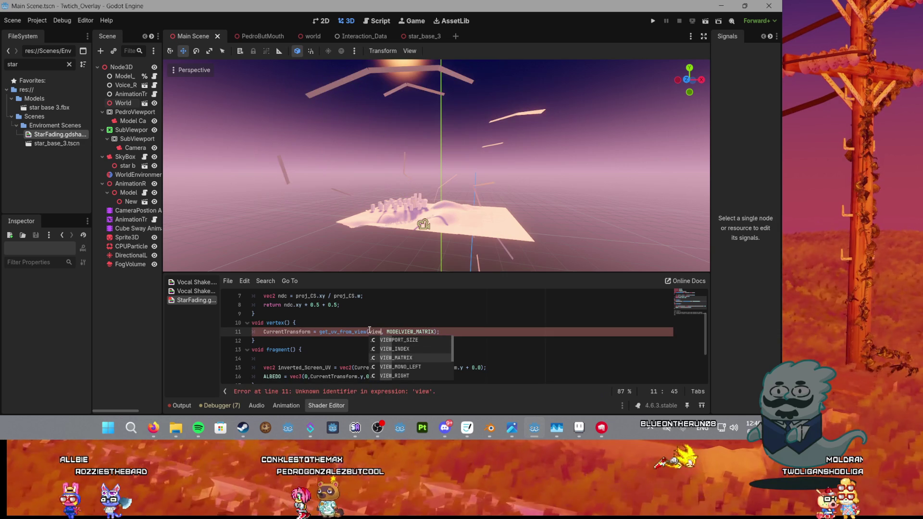
{"action": "key", "text": "Down"}
{"action": "key", "text": "Down"}
{"action": "key", "text": "Down"}
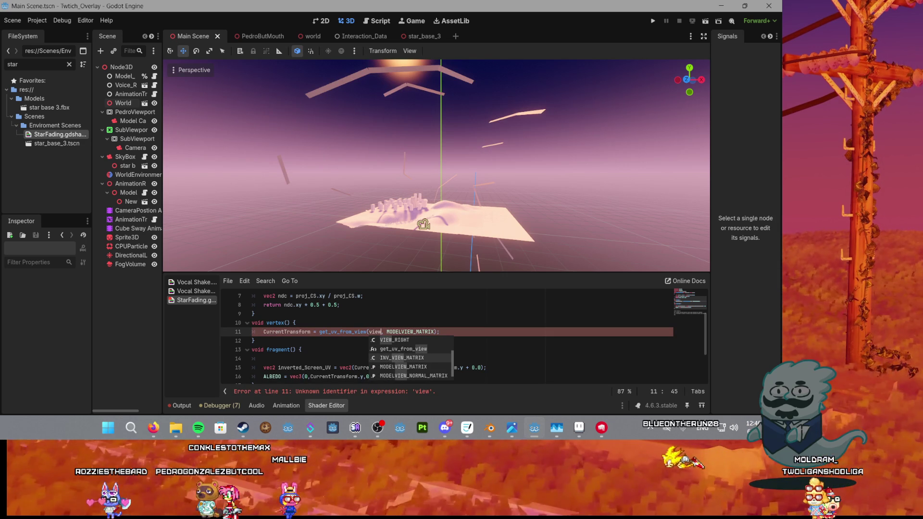
{"action": "left_click", "coordinate": [153, 428]}
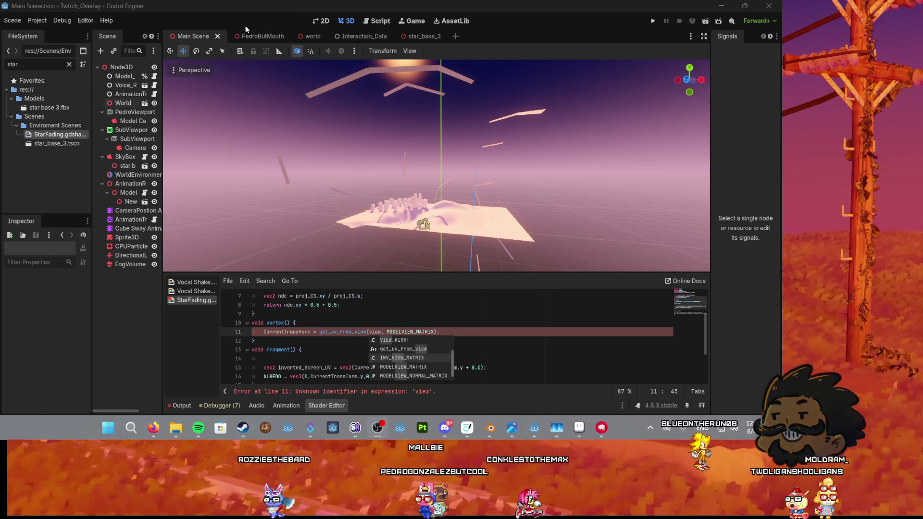
{"action": "left_click", "coordinate": [252, 36]}
Step: Hide the basballc cap and show the grey Baka Beanie hood on the Pedro model
{"action": "scroll", "scroll_direction": "up", "scroll_amount": 3}
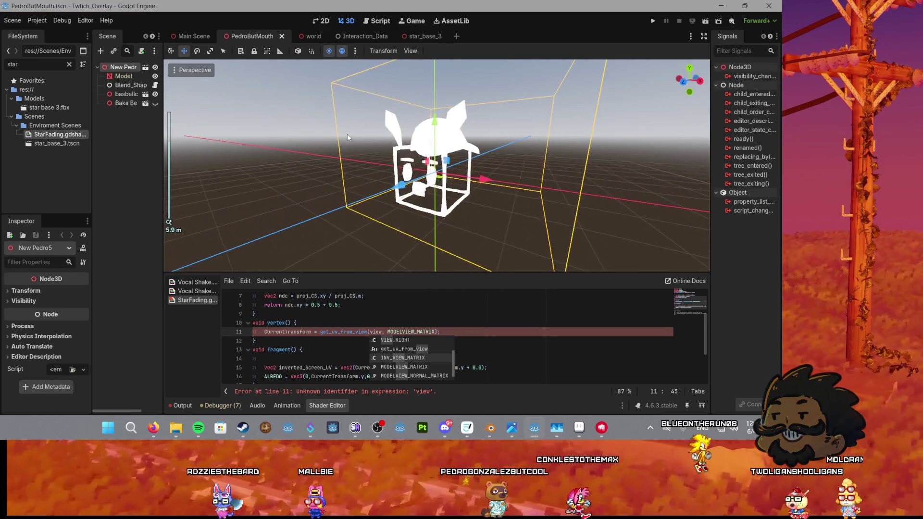
{"action": "left_click", "coordinate": [155, 93]}
{"action": "left_click", "coordinate": [155, 103]}
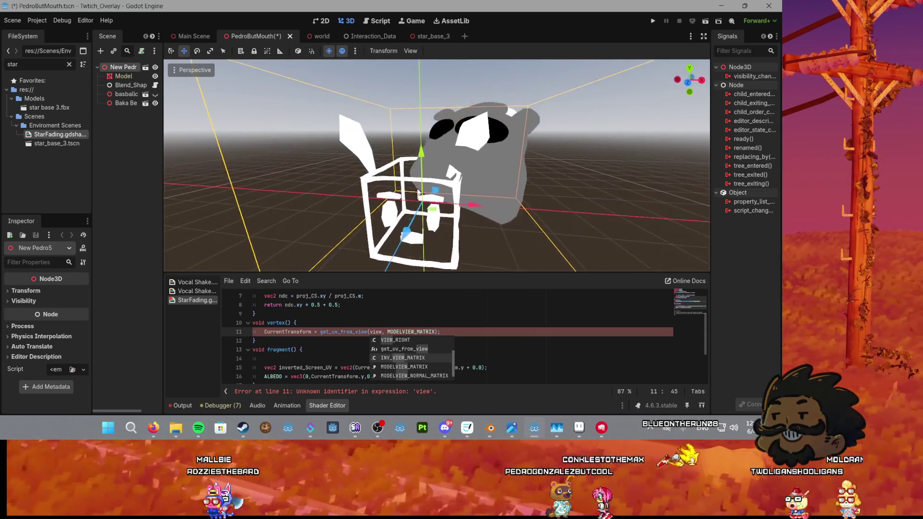
{"action": "left_click", "coordinate": [483, 159]}
Step: Inspect the selected hood from new angles, then open the Main Scene and run it
{"action": "scroll", "scroll_direction": "up", "scroll_amount": 3}
{"action": "left_click_drag", "start_coordinate": [535, 168], "coordinate": [511, 191]}
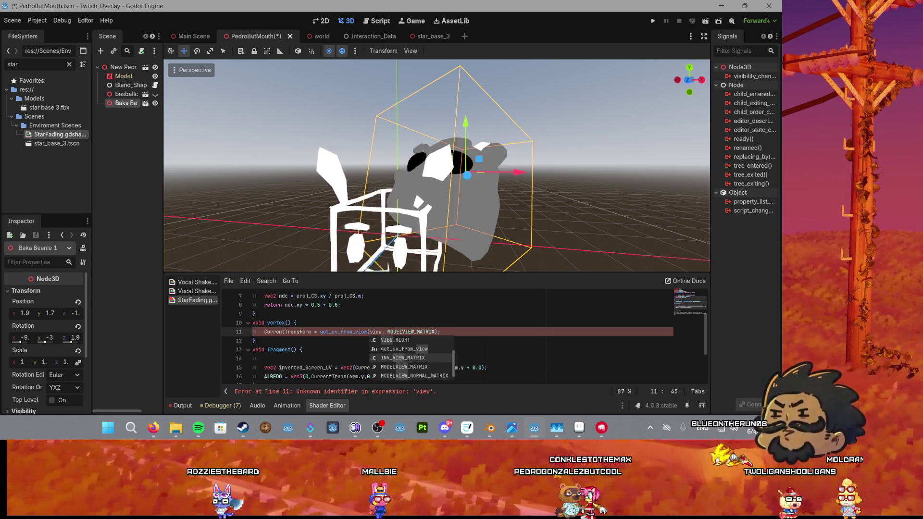
{"action": "key", "text": "e"}
{"action": "left_click_drag", "start_coordinate": [433, 188], "coordinate": [466, 190]}
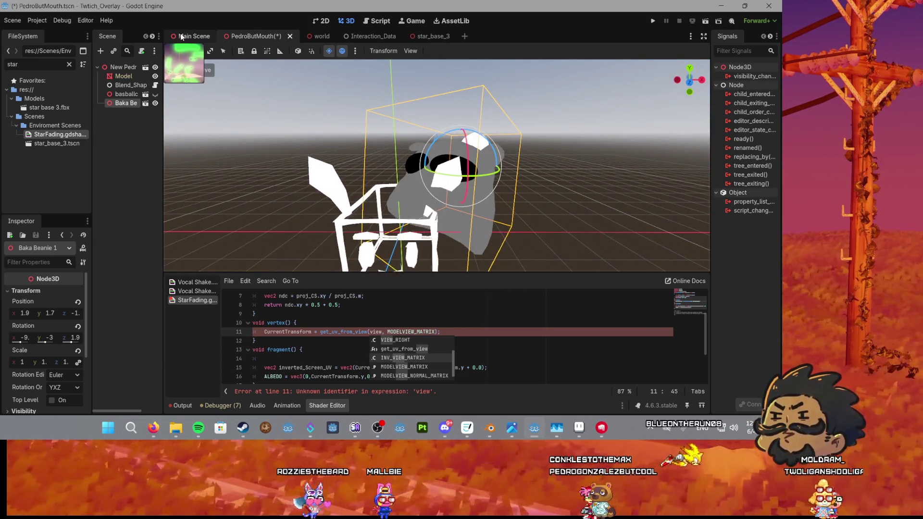
{"action": "left_click", "coordinate": [185, 36]}
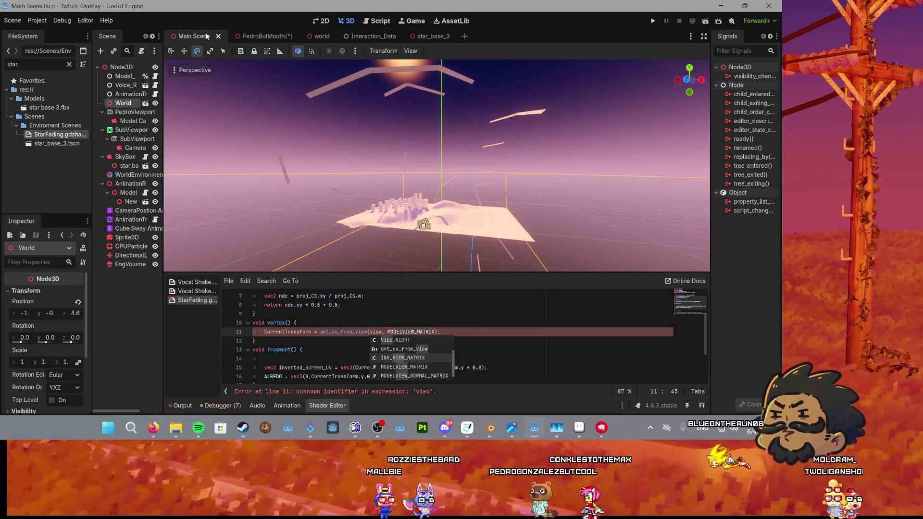
{"action": "left_click", "coordinate": [653, 21]}
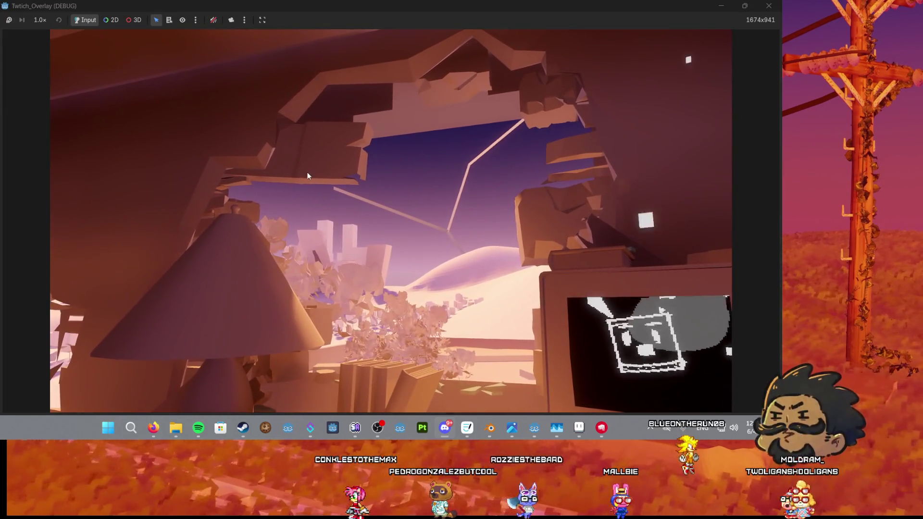
Step: Restore the Twitch_Overlay debug window to a smaller size, glance at Blender, and refocus the game
{"action": "double_click", "coordinate": [543, 4]}
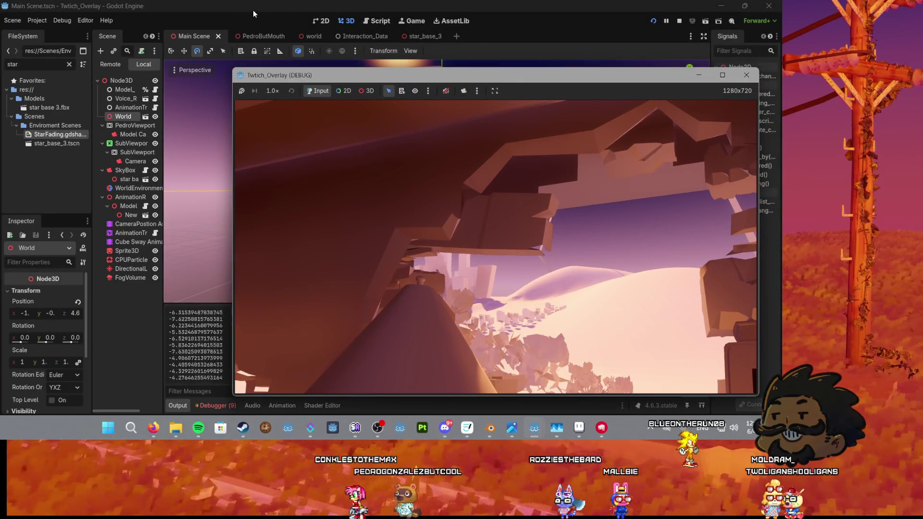
{"action": "key", "text": "alt+Tab"}
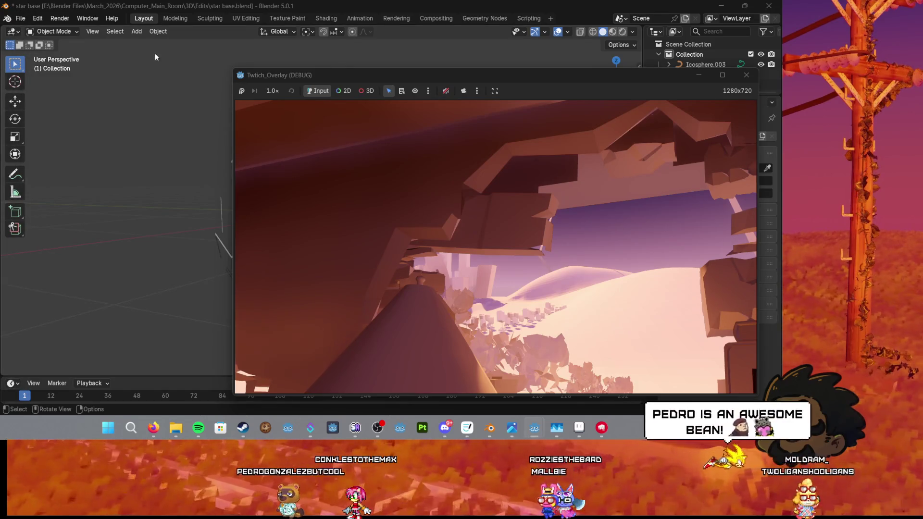
{"action": "left_click", "coordinate": [730, 75]}
Step: Maximize the running Twitch_Overlay game window so the room scene fills the screen
{"action": "left_click", "coordinate": [730, 75]}
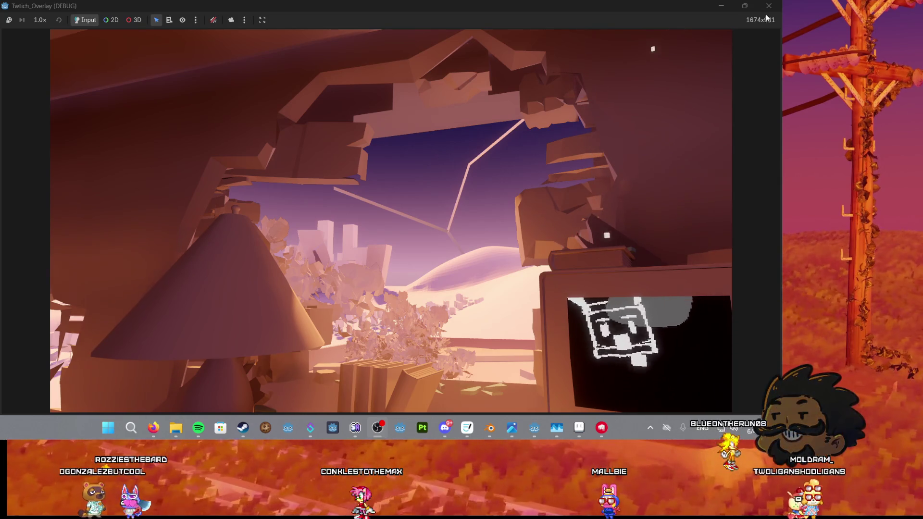
Step: Switch from the game back to the Godot editor and maximize its window
{"action": "key", "text": "alt+Tab"}
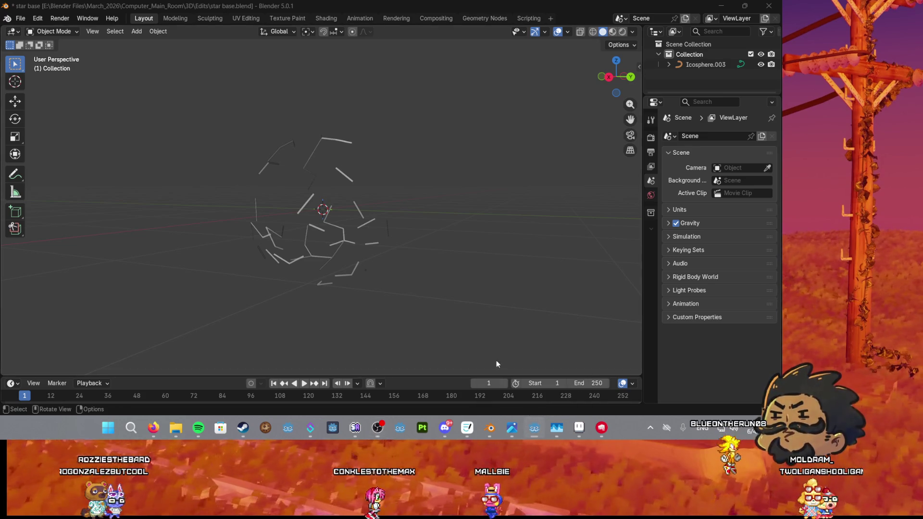
{"action": "key", "text": "alt+Tab"}
{"action": "left_click_drag", "start_coordinate": [477, 3], "coordinate": [478, 4]}
{"action": "scroll", "scroll_direction": "down", "scroll_amount": 3}
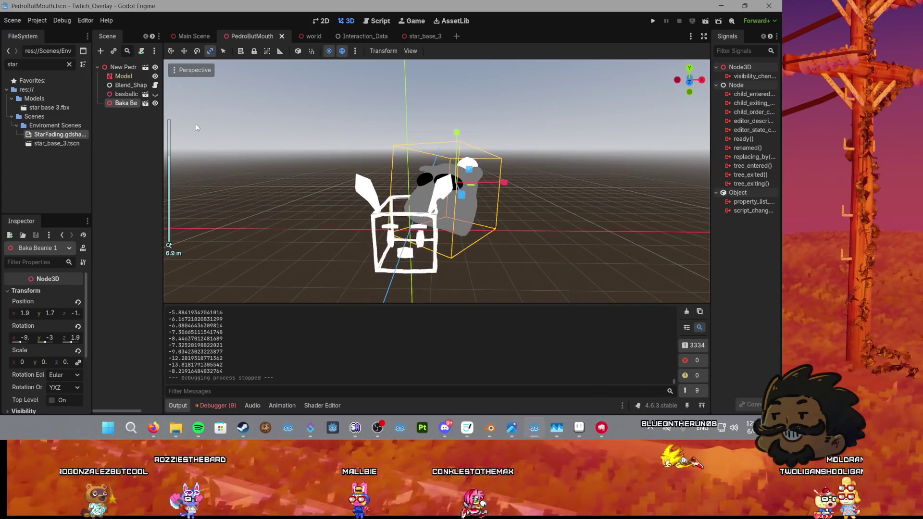
Step: Switch to the Main Scene, show the StarFading shader code, and place the caret on line 11
{"action": "scroll", "scroll_direction": "up", "scroll_amount": 3}
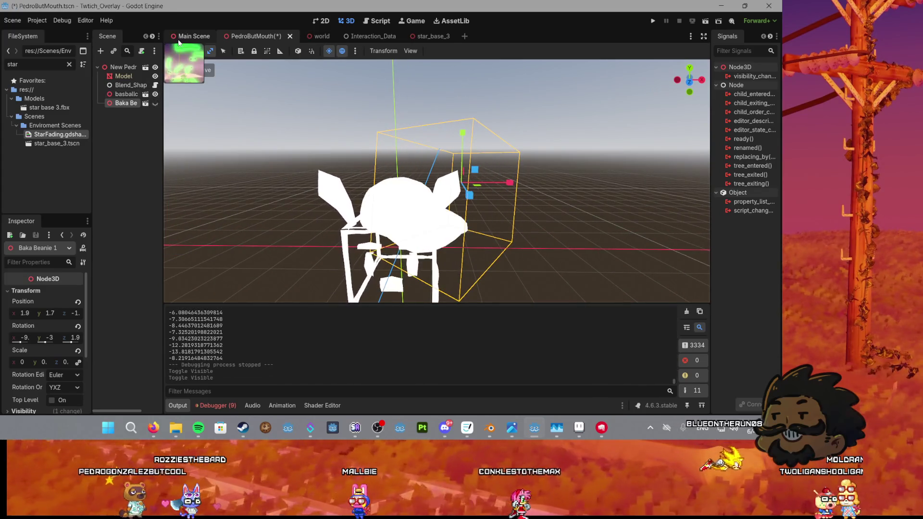
{"action": "left_click", "coordinate": [191, 36]}
{"action": "scroll", "scroll_direction": "down", "scroll_amount": 3}
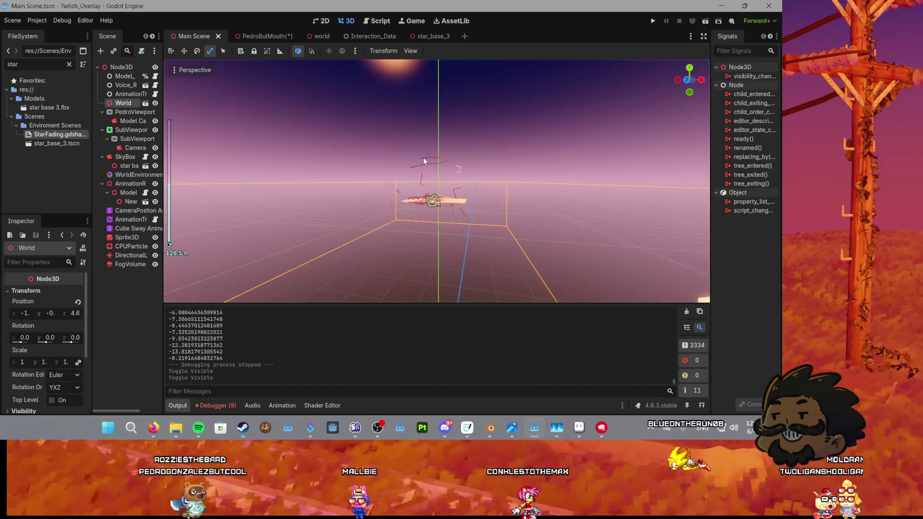
{"action": "left_click", "coordinate": [321, 406]}
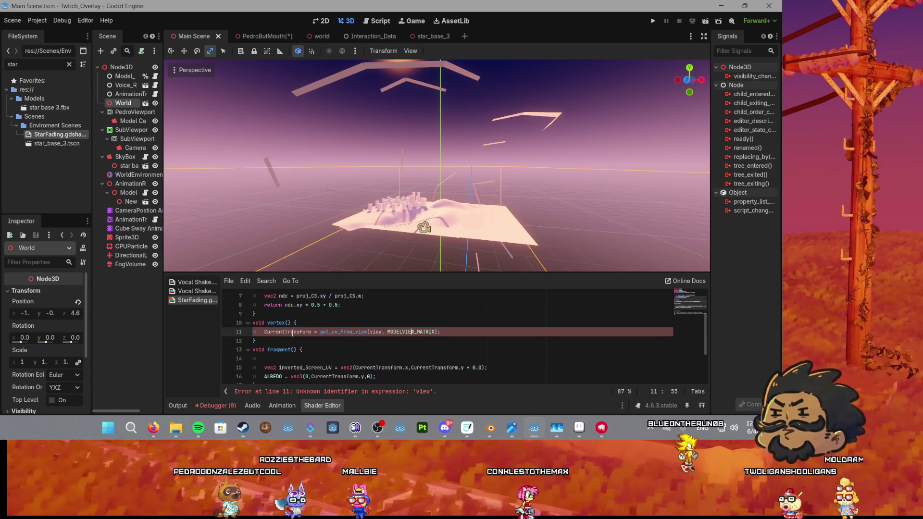
{"action": "left_click", "coordinate": [274, 333]}
Step: Replace 'view' on line 11 with CAMERA_POSITION_WORLD using autocomplete
{"action": "double_click", "coordinate": [375, 332]}
{"action": "key", "text": "BackSpace"}
{"action": "type", "text": "camer"}
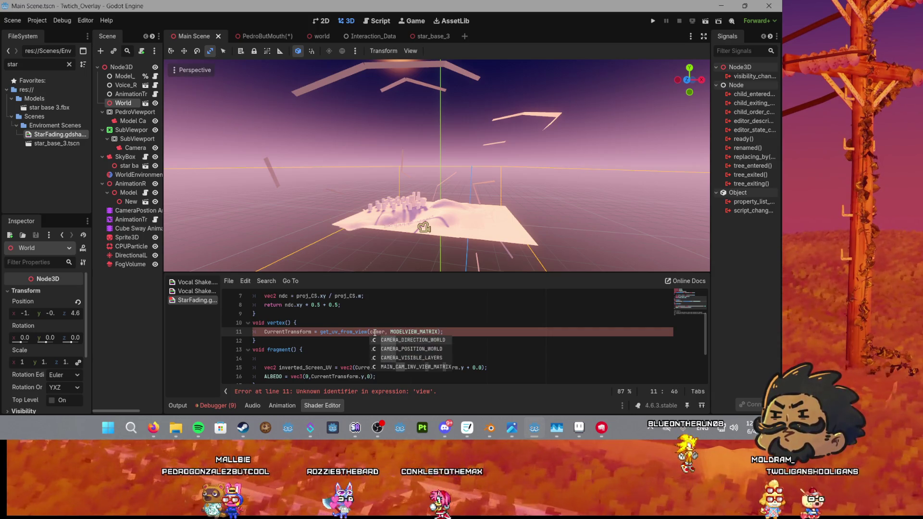
{"action": "key", "text": "Down"}
{"action": "key", "text": "Return"}
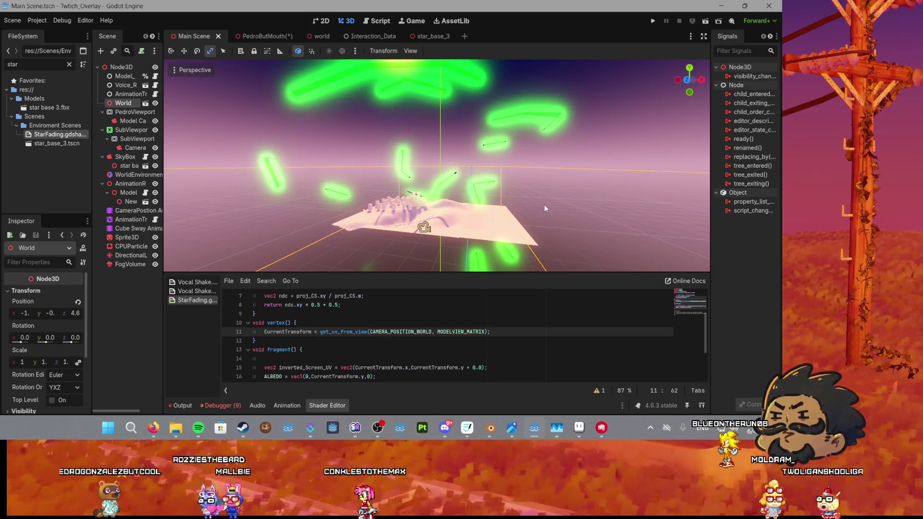
Step: Remove a stray 'f' after the argument and select the New node in the Scene tree
{"action": "scroll", "scroll_direction": "up", "scroll_amount": 3}
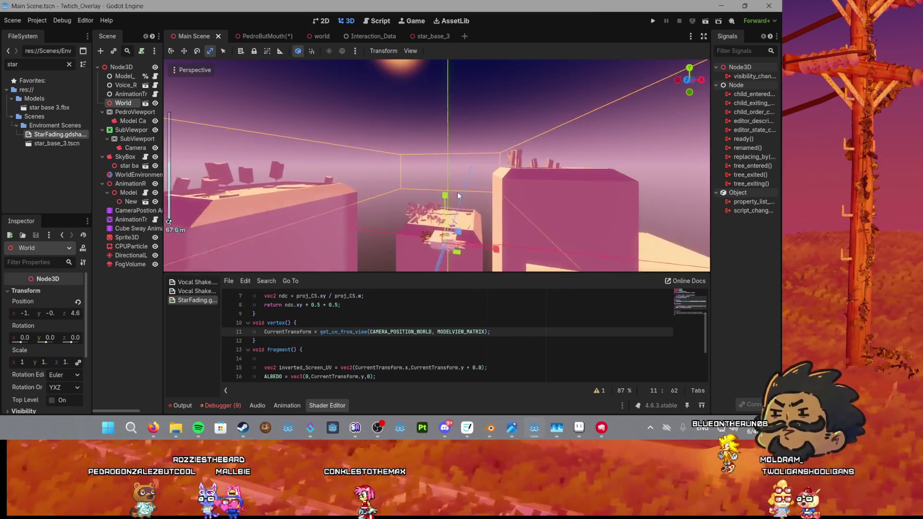
{"action": "scroll", "scroll_direction": "up", "scroll_amount": 3}
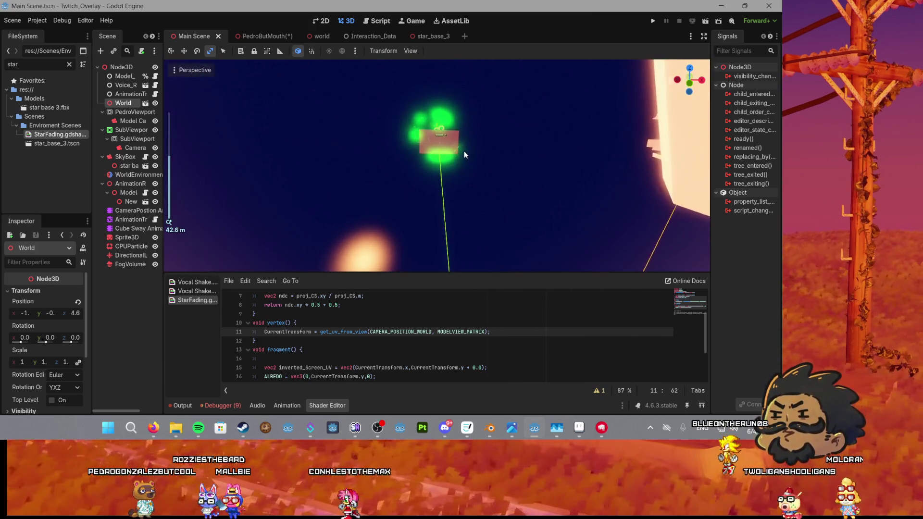
{"action": "scroll", "scroll_direction": "up", "scroll_amount": 3}
{"action": "type", "text": "f"}
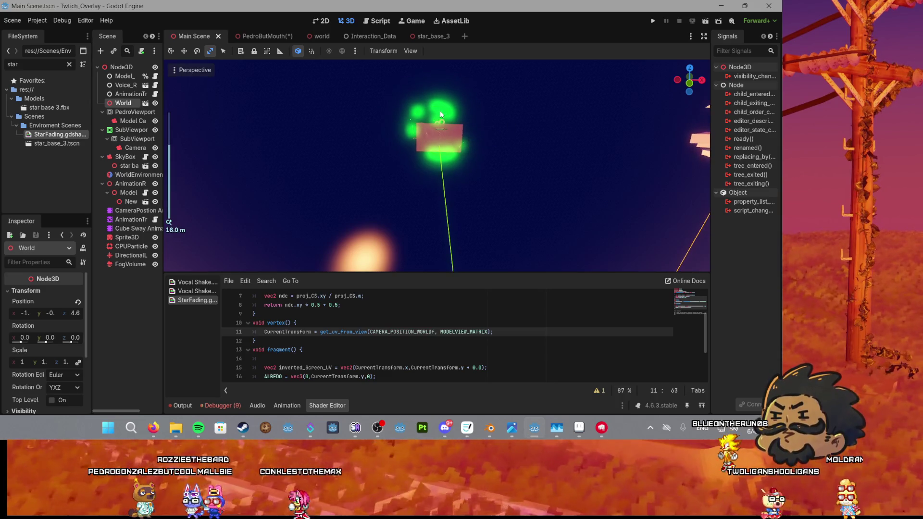
{"action": "key", "text": "BackSpace"}
{"action": "left_click", "coordinate": [437, 109]}
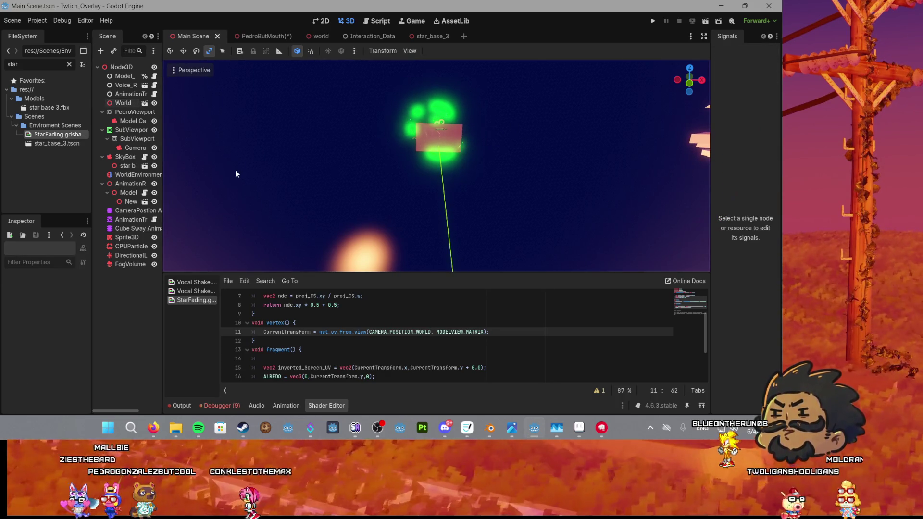
{"action": "left_click", "coordinate": [131, 201]}
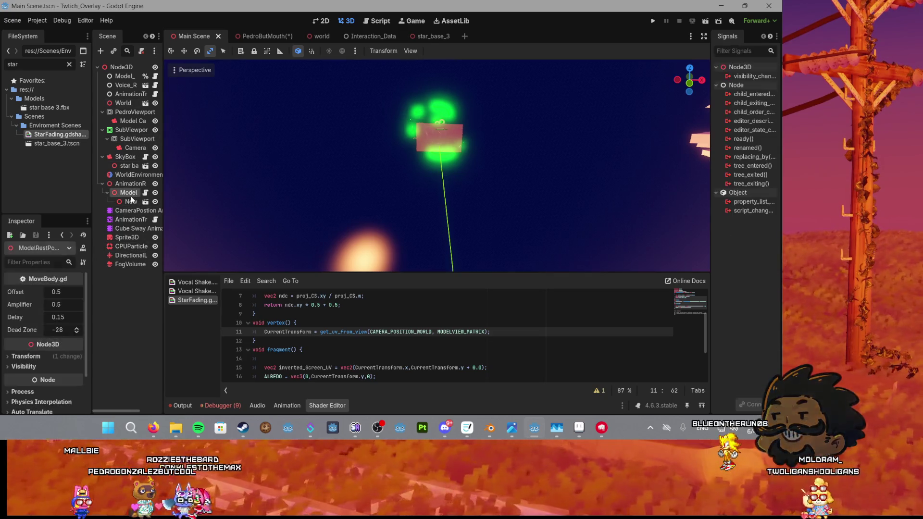
Step: Frame the New node, then the star base 3 node, and orbit to inspect the glowing stars
{"action": "key", "text": "f"}
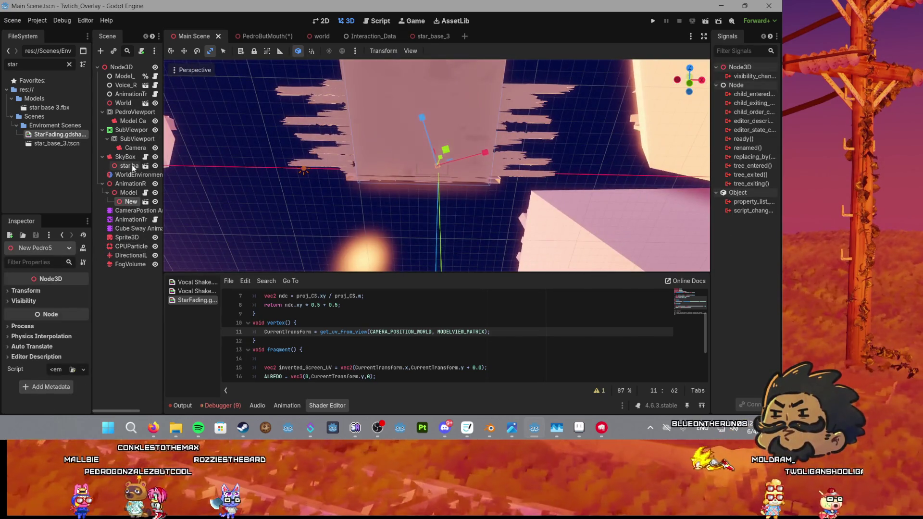
{"action": "left_click", "coordinate": [131, 164]}
{"action": "key", "text": "f"}
{"action": "left_click_drag", "start_coordinate": [454, 176], "coordinate": [461, 204]}
{"action": "scroll", "scroll_direction": "up", "scroll_amount": 3}
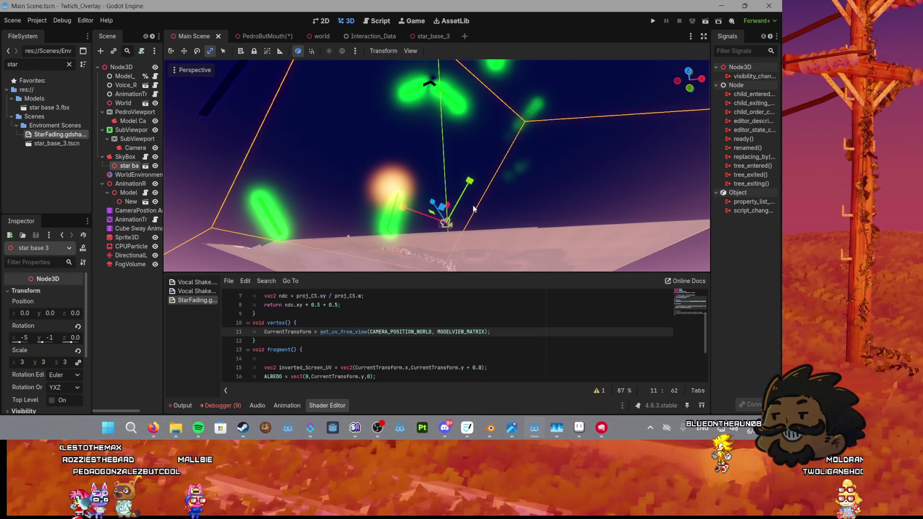
Step: Save the Main Scene and return the caret to line 11 of the shader
{"action": "key", "text": "ctrl+s"}
{"action": "key", "text": "e"}
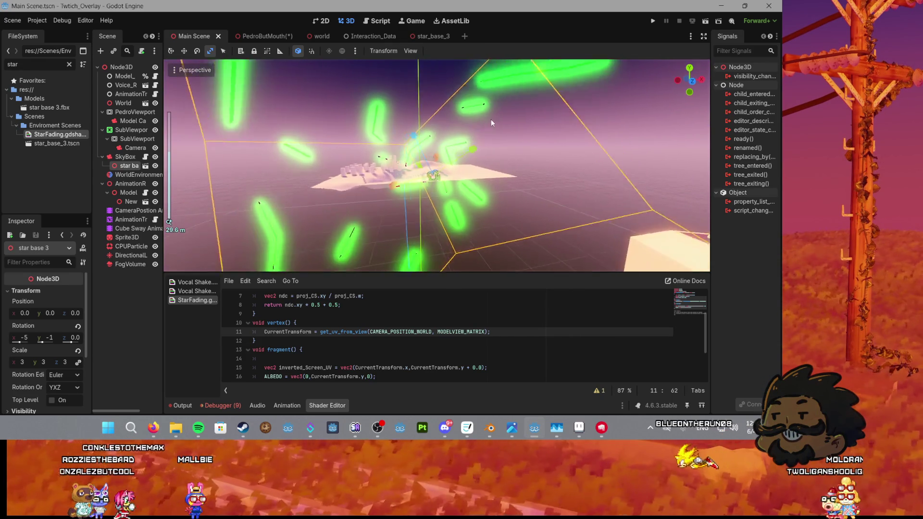
{"action": "scroll", "scroll_direction": "up", "scroll_amount": 3}
{"action": "scroll", "scroll_direction": "down", "scroll_amount": 3}
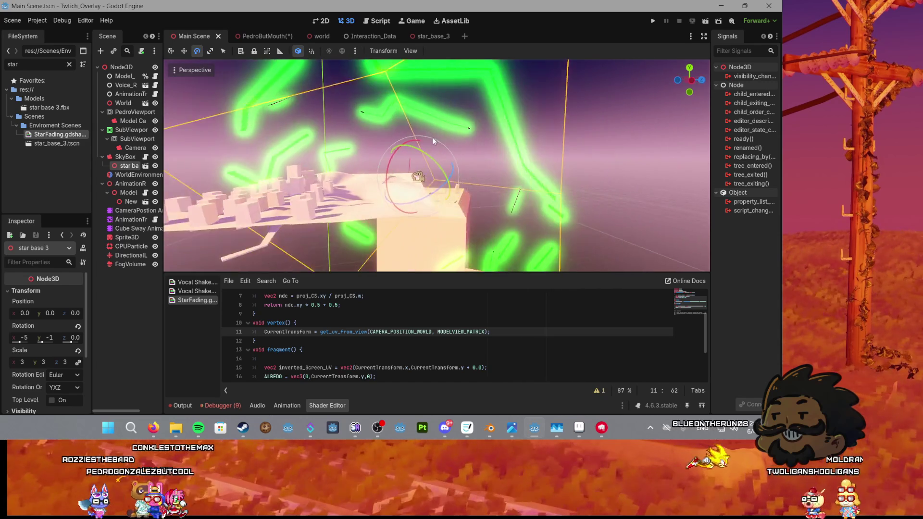
{"action": "scroll", "scroll_direction": "up", "scroll_amount": 3}
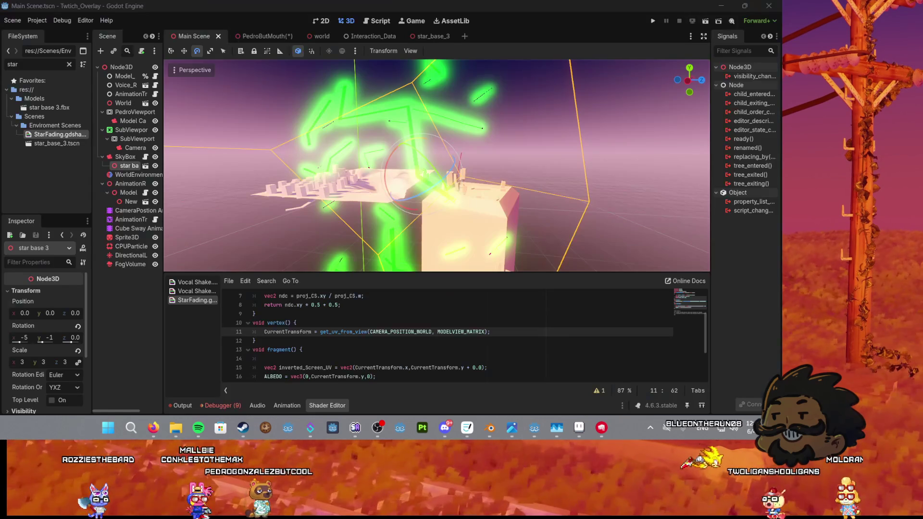
{"action": "left_click", "coordinate": [433, 332]}
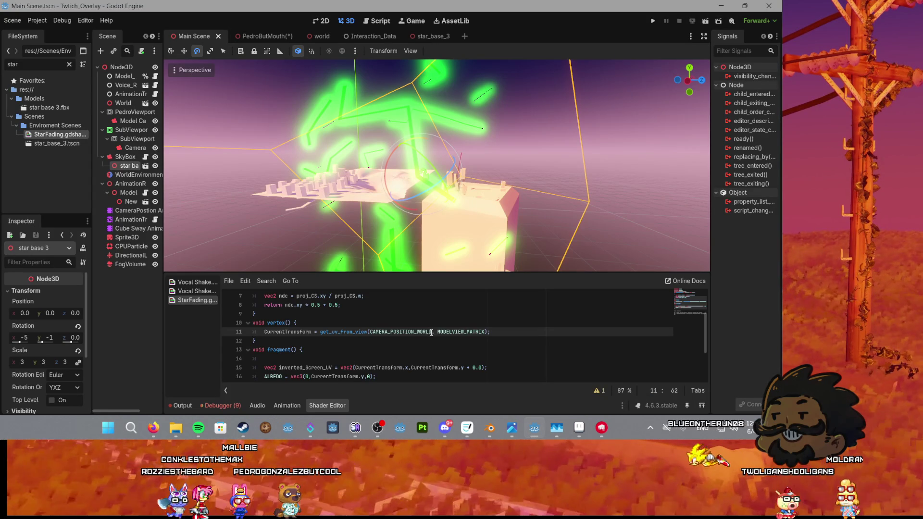
Step: Replace CAMERA_POSITION_WORLD on line 11 with vec3(0,0,0), then try vec3(0,1,0)
{"action": "left_click_drag", "start_coordinate": [382, 334], "coordinate": [372, 333]}
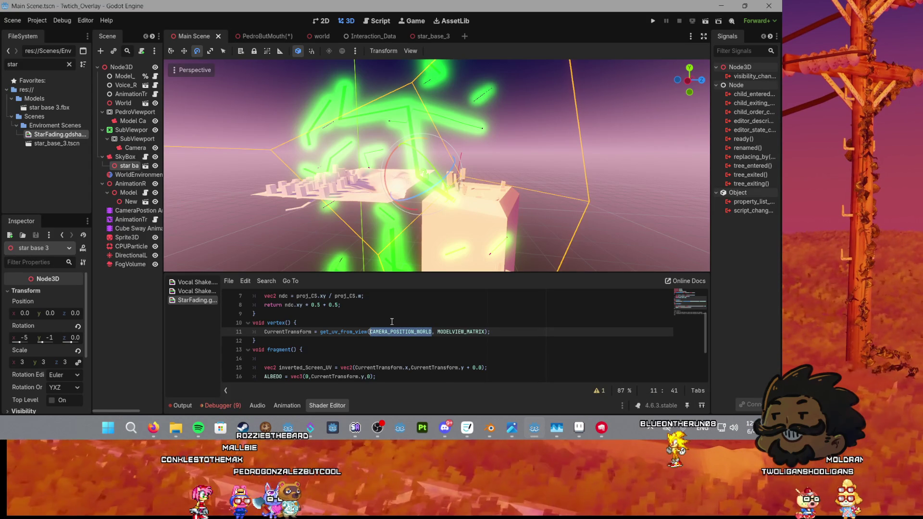
{"action": "type", "text": "vec3("}
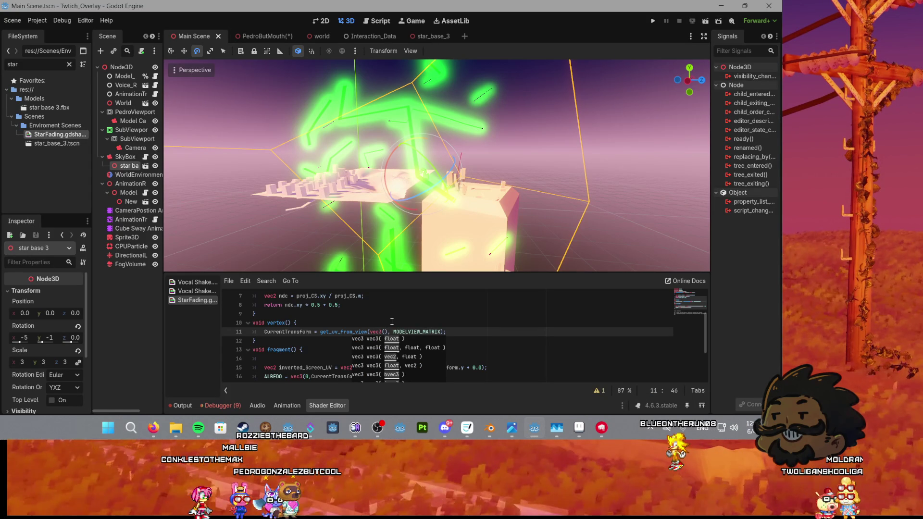
{"action": "type", "text": "0"}
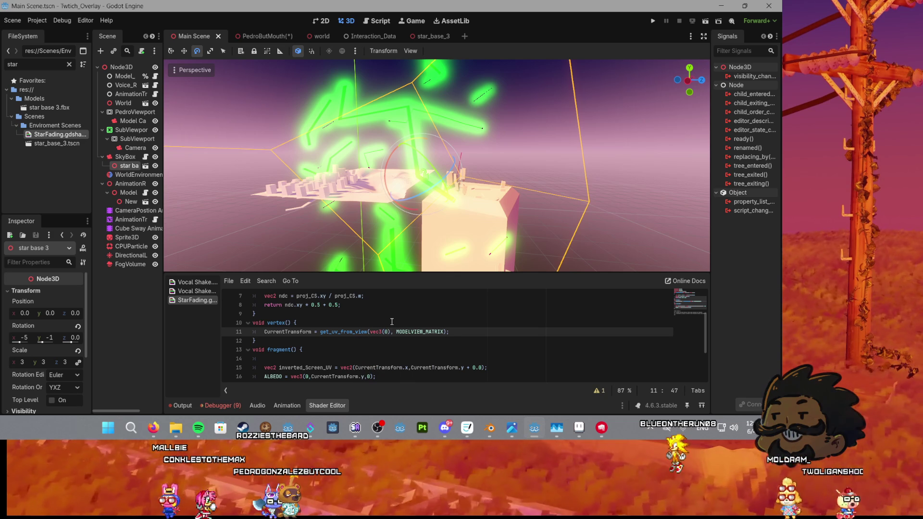
{"action": "type", "text": ",0"}
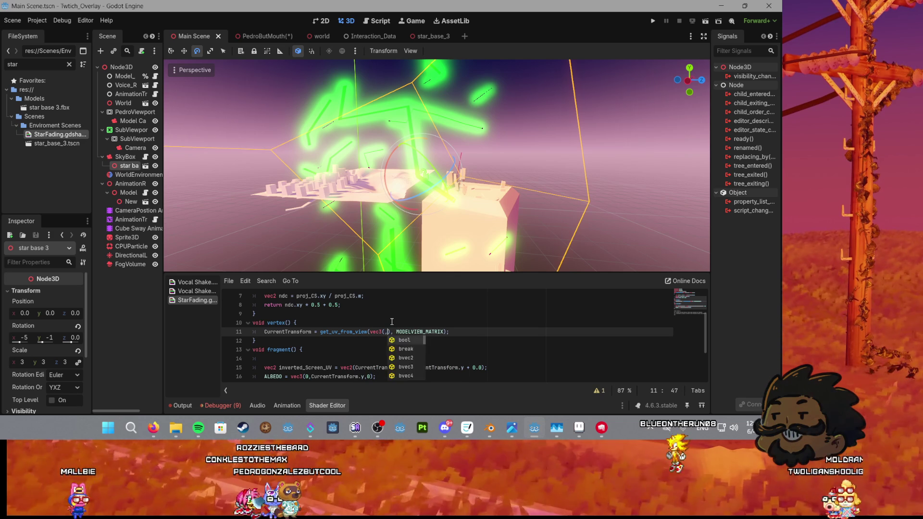
{"action": "type", "text": ",0"}
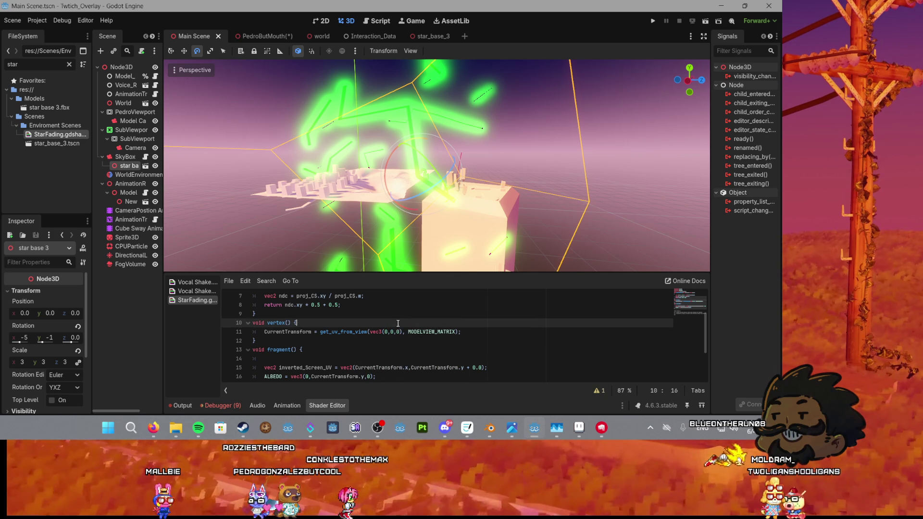
{"action": "left_click", "coordinate": [394, 332]}
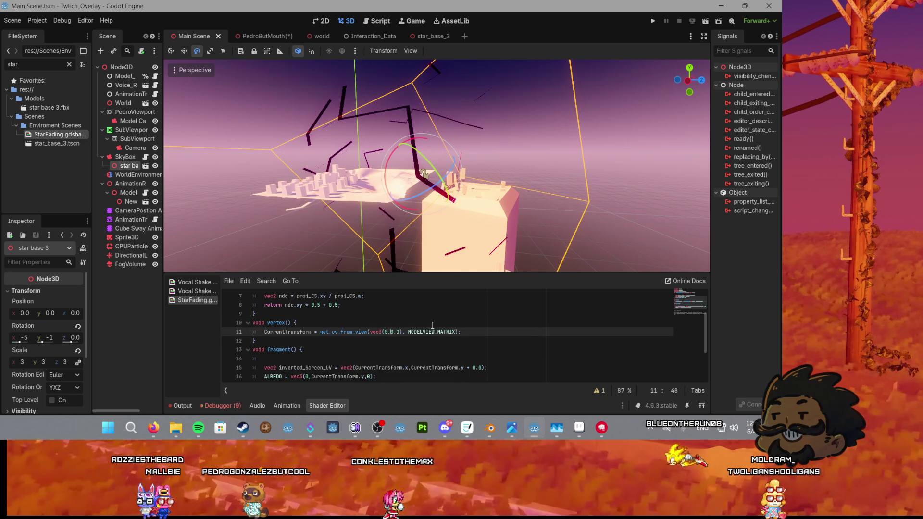
{"action": "scroll", "scroll_direction": "down", "scroll_amount": 3}
{"action": "key", "text": "BackSpace"}
{"action": "type", "text": "1"}
{"action": "left_click", "coordinate": [422, 315]}
Step: Change the vector to vec3(0,0,1) and orbit the view to check the stars
{"action": "scroll", "scroll_direction": "down", "scroll_amount": 3}
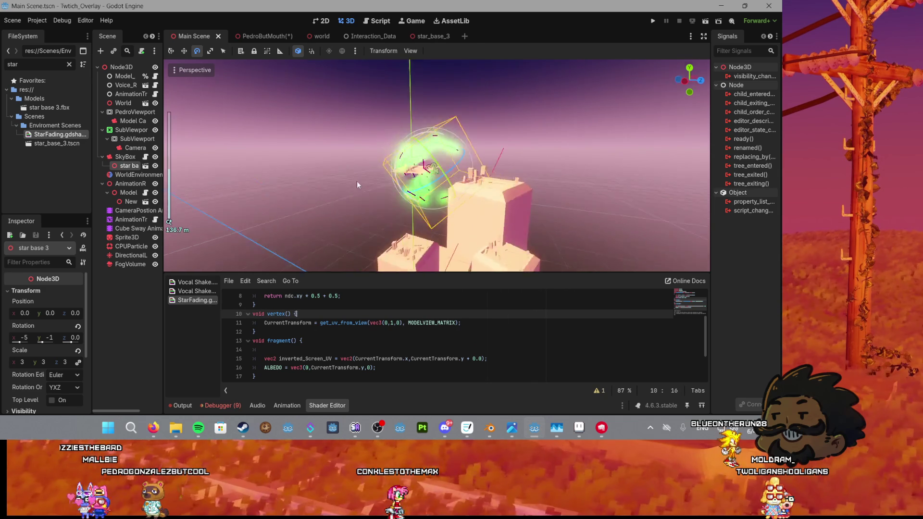
{"action": "left_click", "coordinate": [395, 323]}
{"action": "key", "text": "Delete"}
{"action": "key", "text": "Delete"}
{"action": "key", "text": "BackSpace"}
{"action": "type", "text": "0,1"}
{"action": "left_click", "coordinate": [422, 323]}
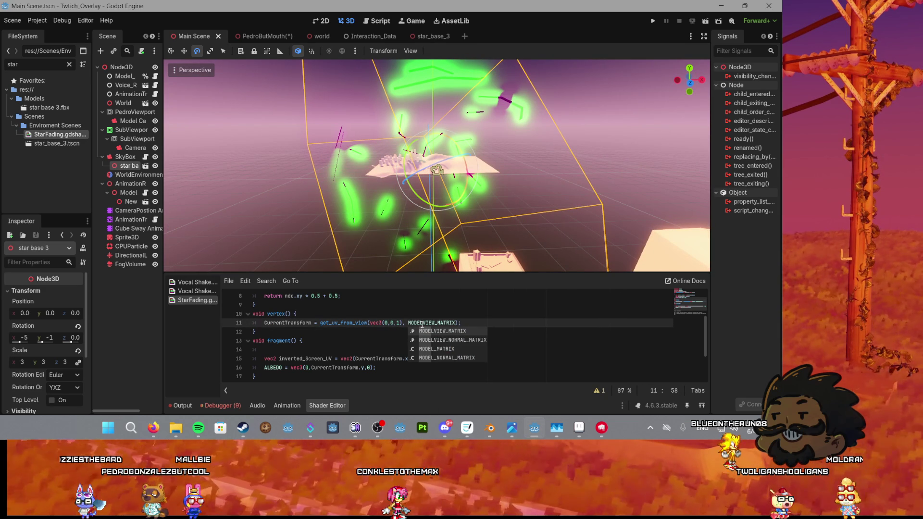
{"action": "left_click_drag", "start_coordinate": [433, 231], "coordinate": [390, 210]}
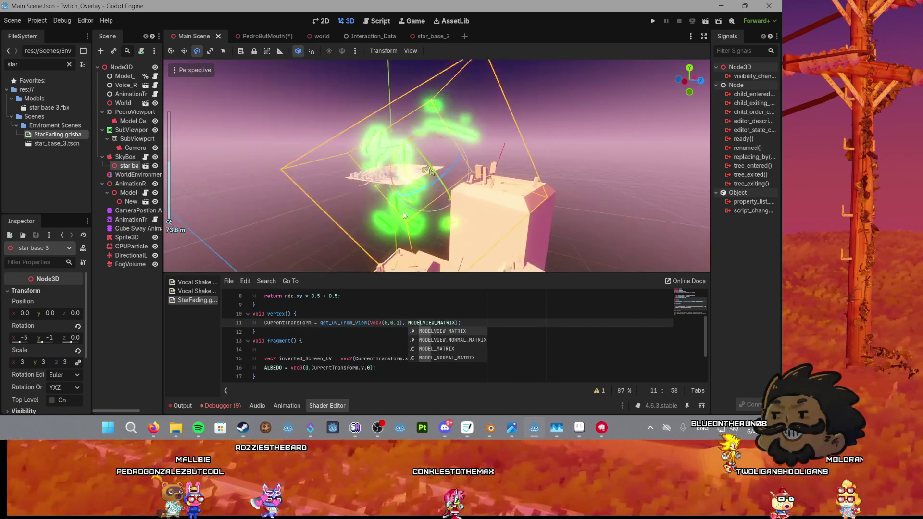
Step: Edit the vector to vec3(1,0,1), then vec3(1,1,1), and deselect the star base
{"action": "left_click", "coordinate": [398, 323]}
{"action": "key", "text": "Delete"}
{"action": "type", "text": "1"}
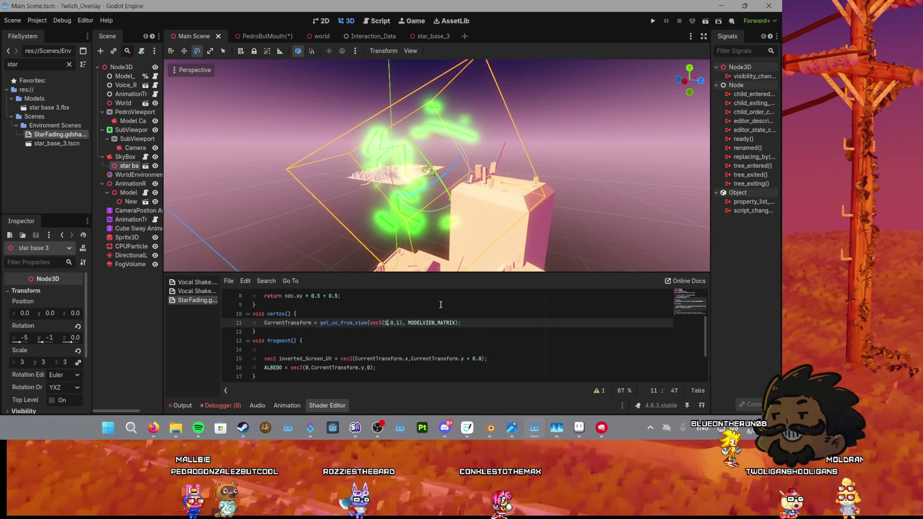
{"action": "scroll", "scroll_direction": "up", "scroll_amount": 3}
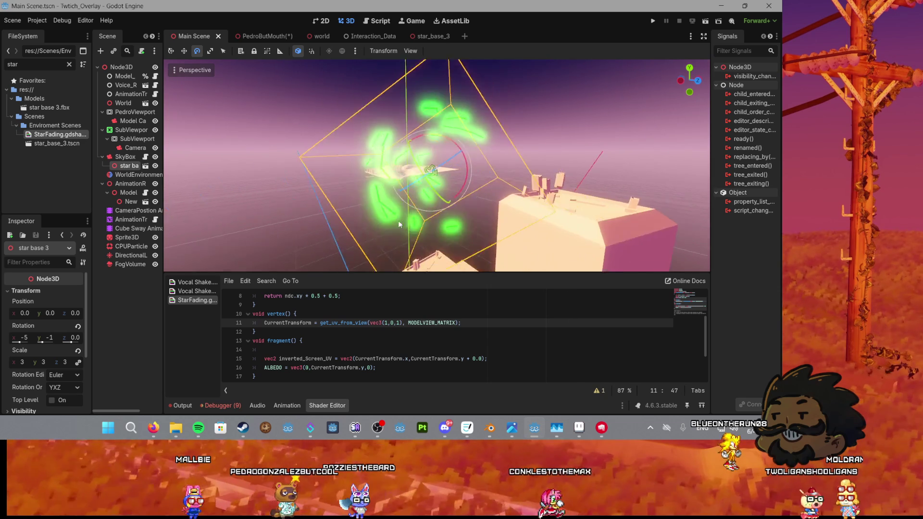
{"action": "key", "text": "BackSpace"}
{"action": "type", "text": "1"}
{"action": "left_click", "coordinate": [458, 230]}
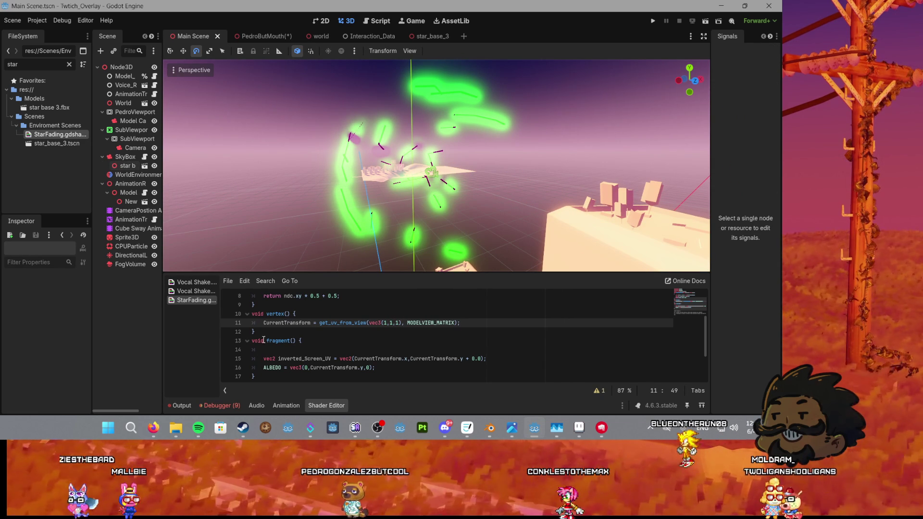
Step: Review the get_uv_from_view helper code, checking a reference in the web browser
{"action": "scroll", "scroll_direction": "down", "scroll_amount": 3}
{"action": "scroll", "scroll_direction": "up", "scroll_amount": 3}
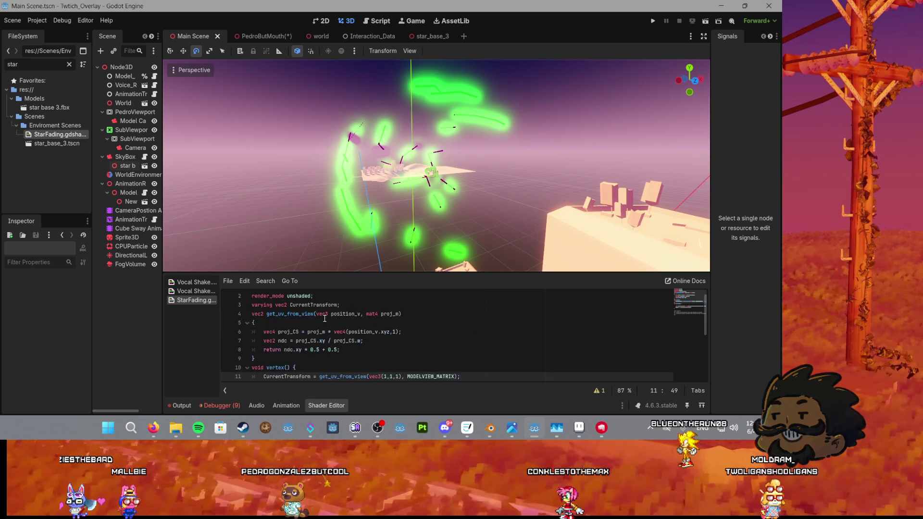
{"action": "scroll", "scroll_direction": "up", "scroll_amount": 3}
{"action": "left_click", "coordinate": [310, 339]}
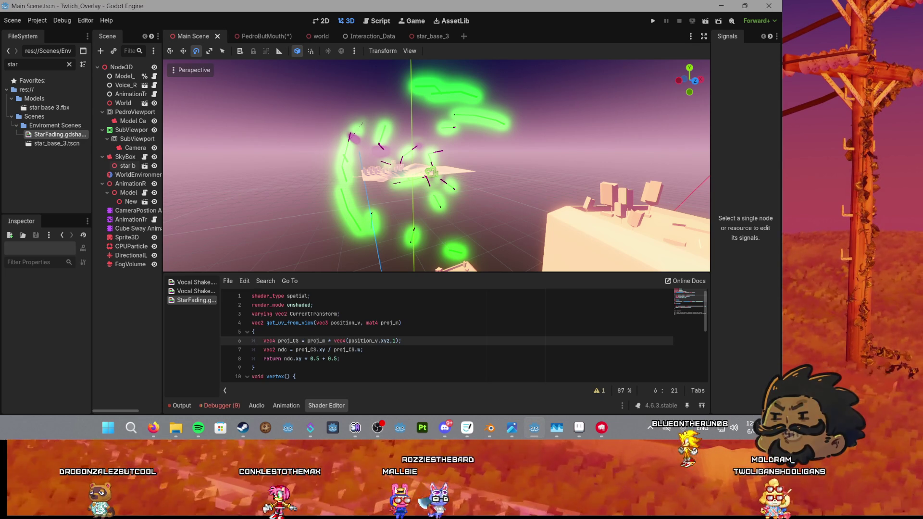
{"action": "left_click", "coordinate": [154, 428]}
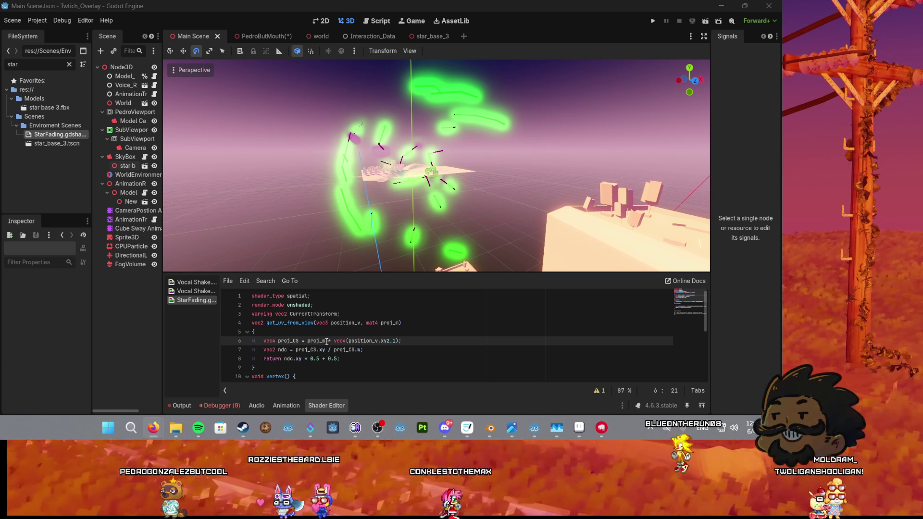
{"action": "left_click", "coordinate": [335, 341]}
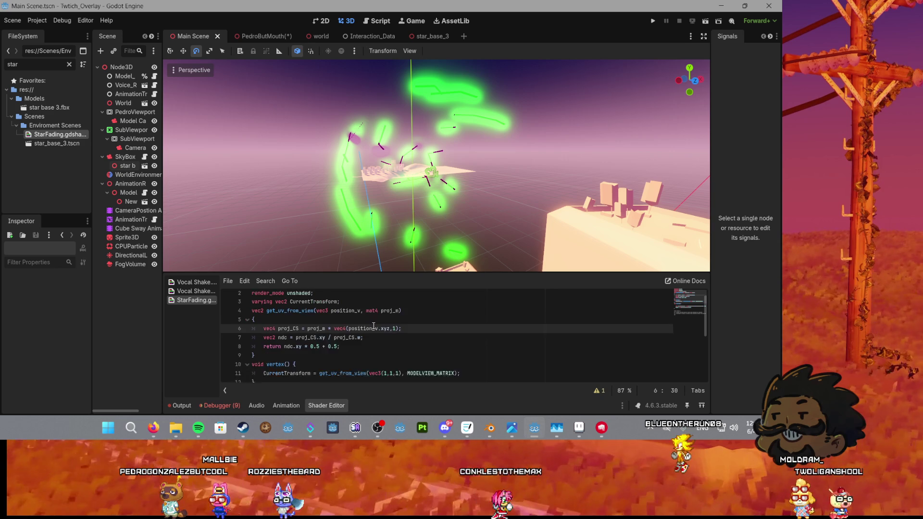
Step: Erase the MODELVIEW_MATRIX argument on line 11 and start typing 'model'
{"action": "left_click", "coordinate": [390, 324]}
{"action": "scroll", "scroll_direction": "down", "scroll_amount": 3}
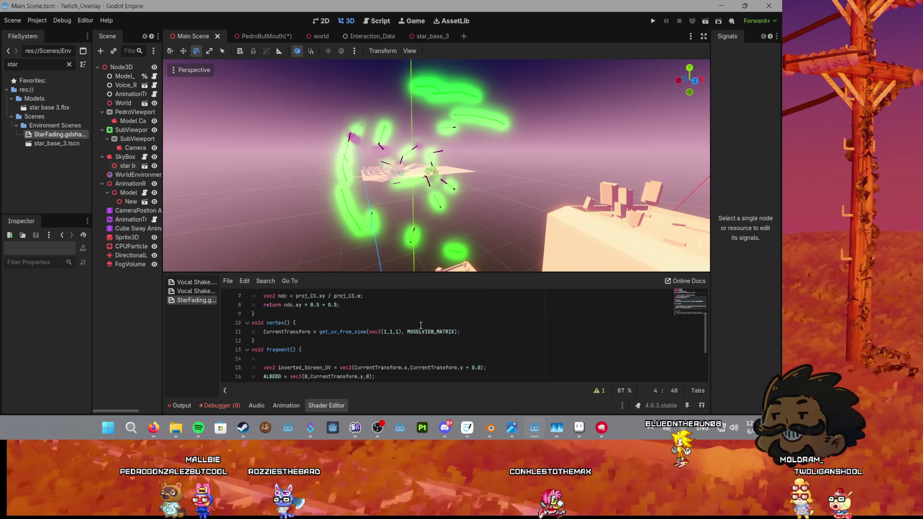
{"action": "scroll", "scroll_direction": "down", "scroll_amount": 3}
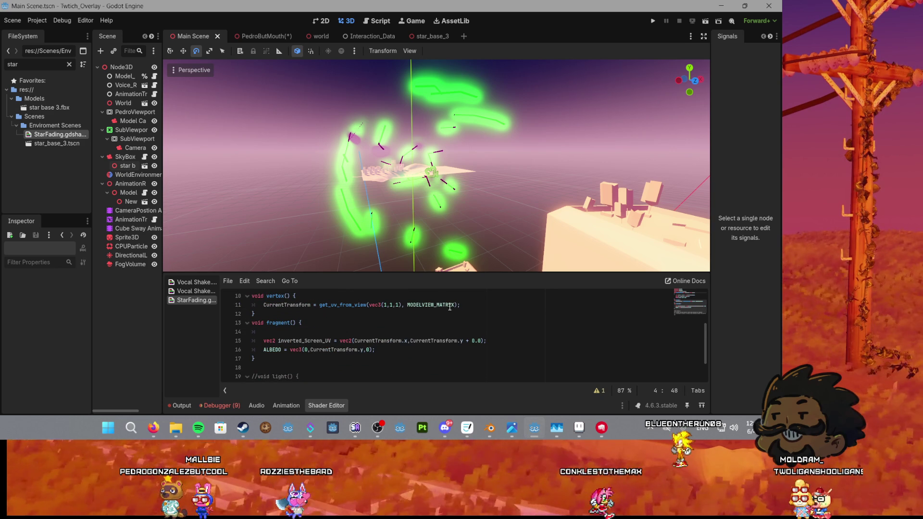
{"action": "double_click", "coordinate": [451, 307]}
{"action": "key", "text": "BackSpace"}
{"action": "type", "text": "m"}
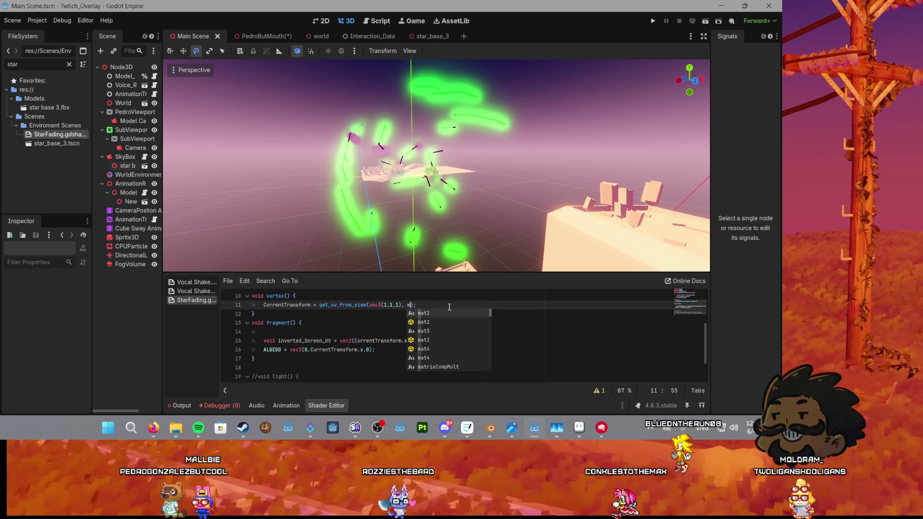
{"action": "type", "text": "odel"}
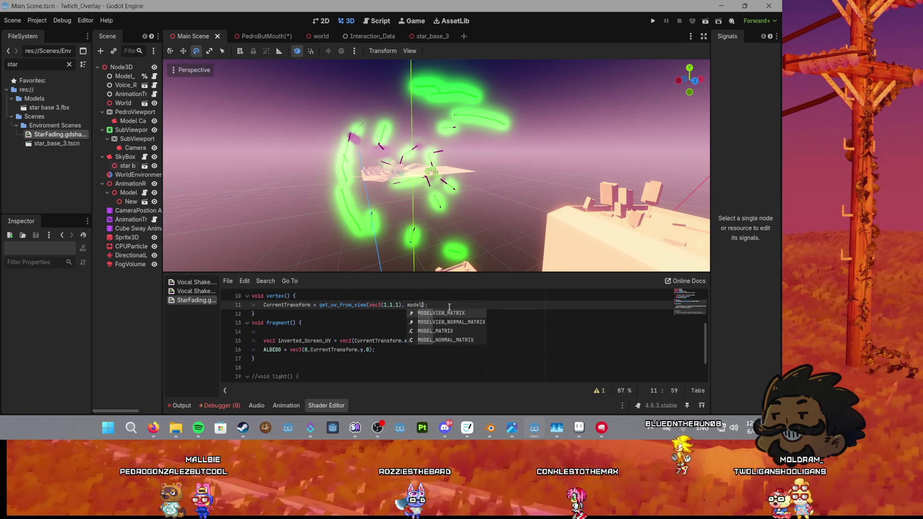
Step: Accept MODELVIEW_MATRIX from autocomplete, then review the position_v and ndc lines against the browser reference
{"action": "key", "text": "Return"}
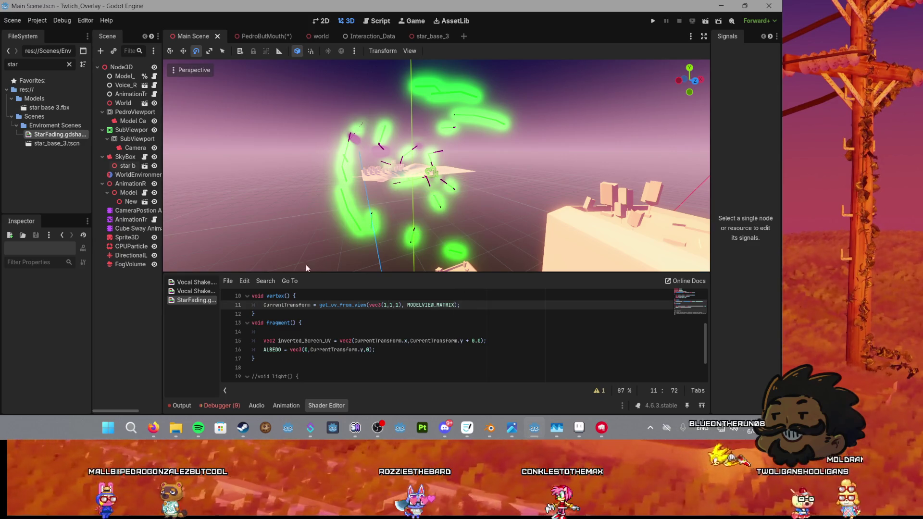
{"action": "scroll", "scroll_direction": "up", "scroll_amount": 3}
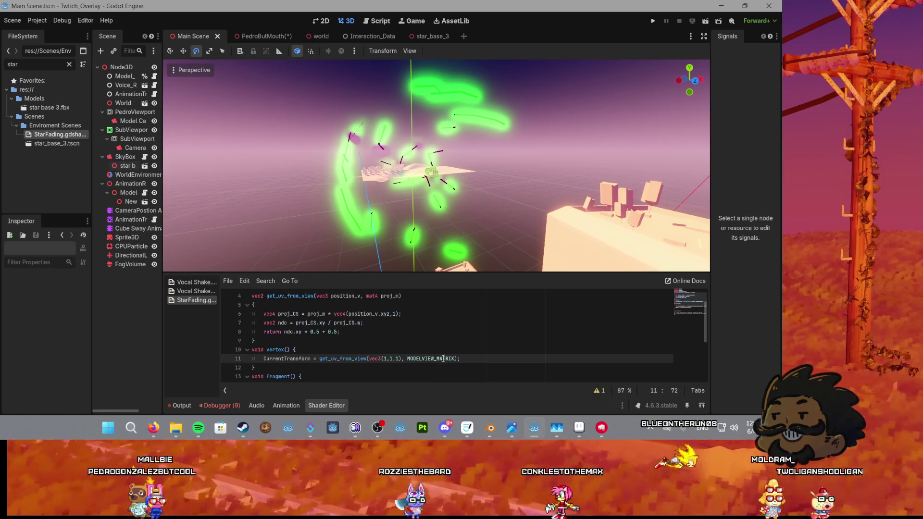
{"action": "left_click", "coordinate": [364, 313]}
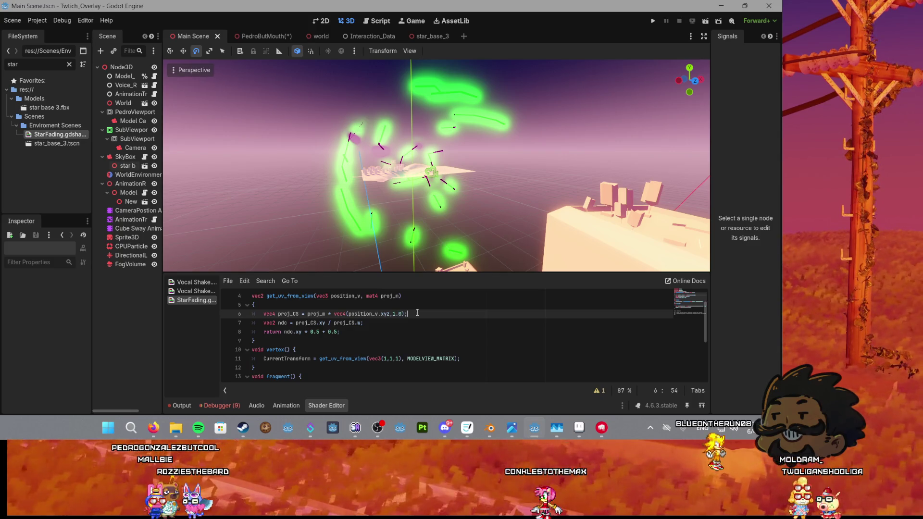
{"action": "left_click", "coordinate": [278, 322]}
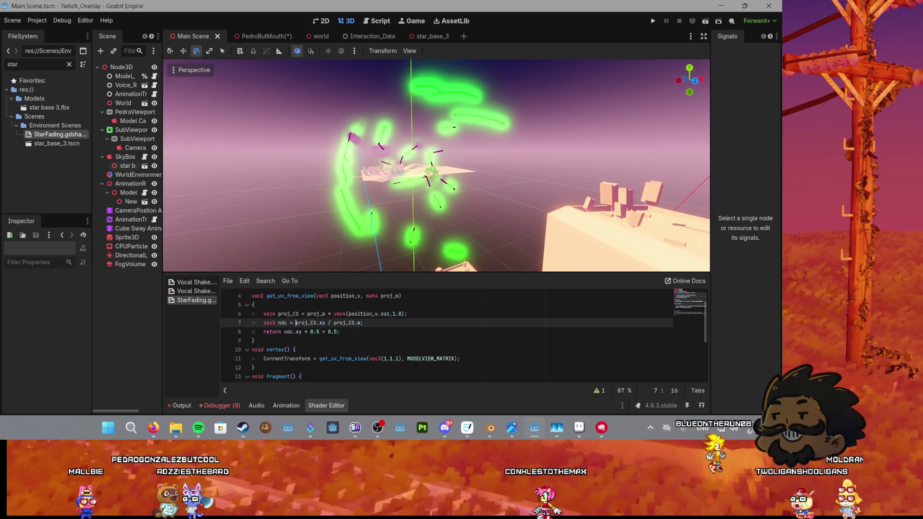
{"action": "key", "text": "alt+Tab"}
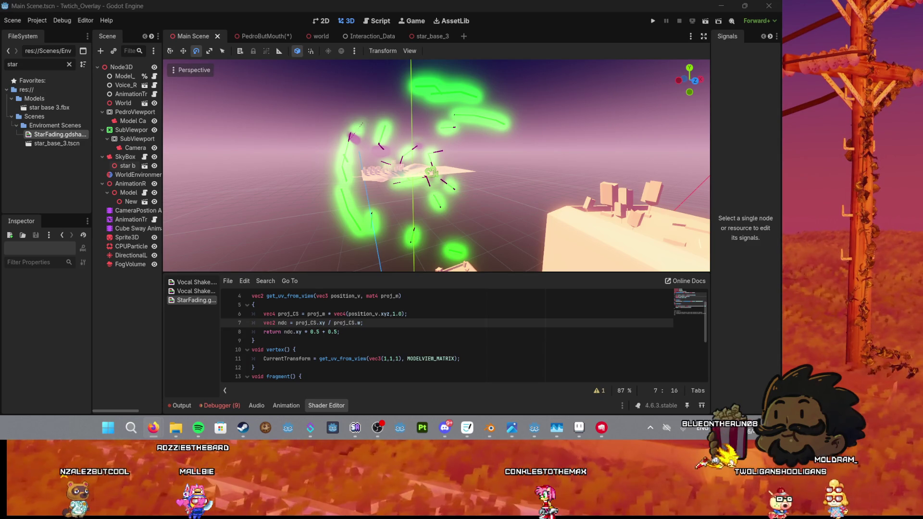
{"action": "scroll", "scroll_direction": "down", "scroll_amount": 3}
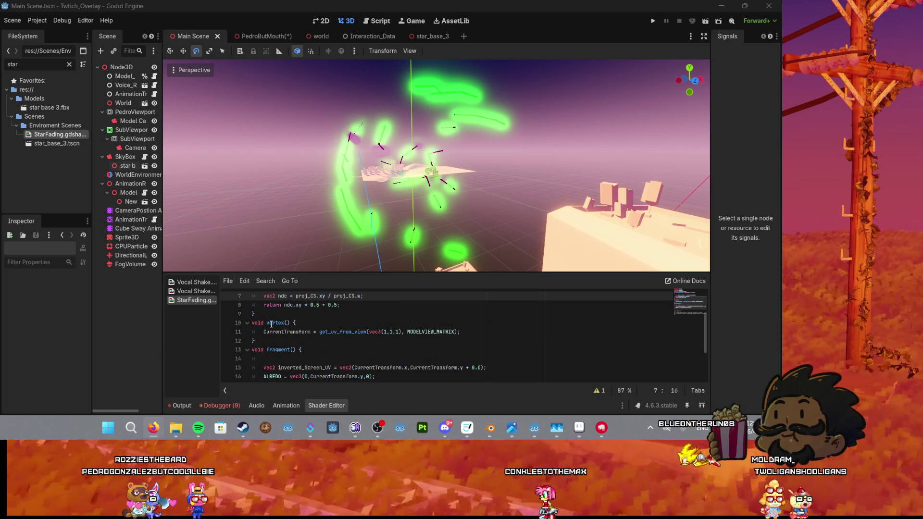
{"action": "scroll", "scroll_direction": "up", "scroll_amount": 3}
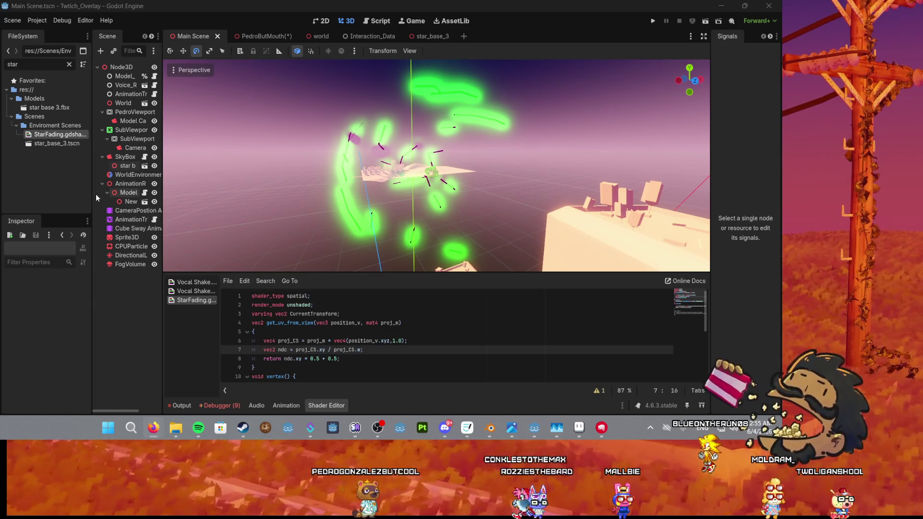
{"action": "left_click", "coordinate": [90, 188]}
{"action": "left_click_drag", "start_coordinate": [163, 191], "coordinate": [186, 189]}
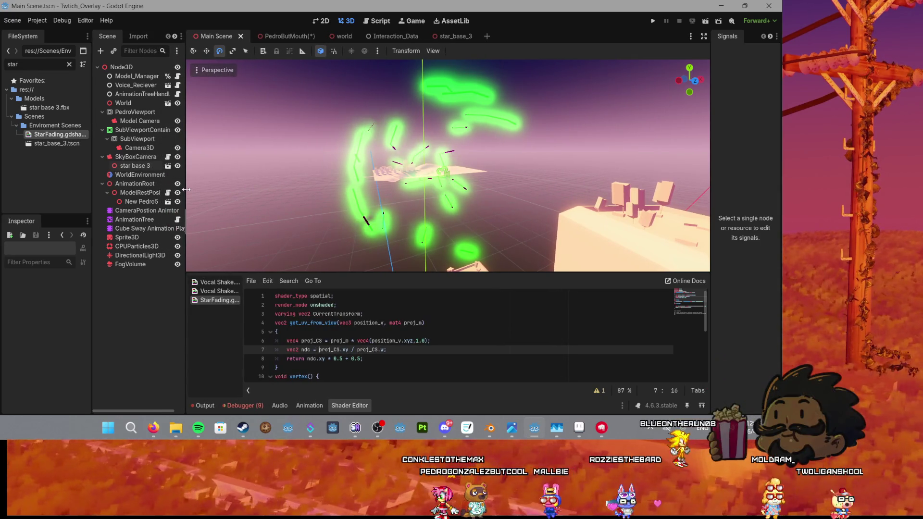
{"action": "left_click_drag", "start_coordinate": [186, 190], "coordinate": [188, 189]}
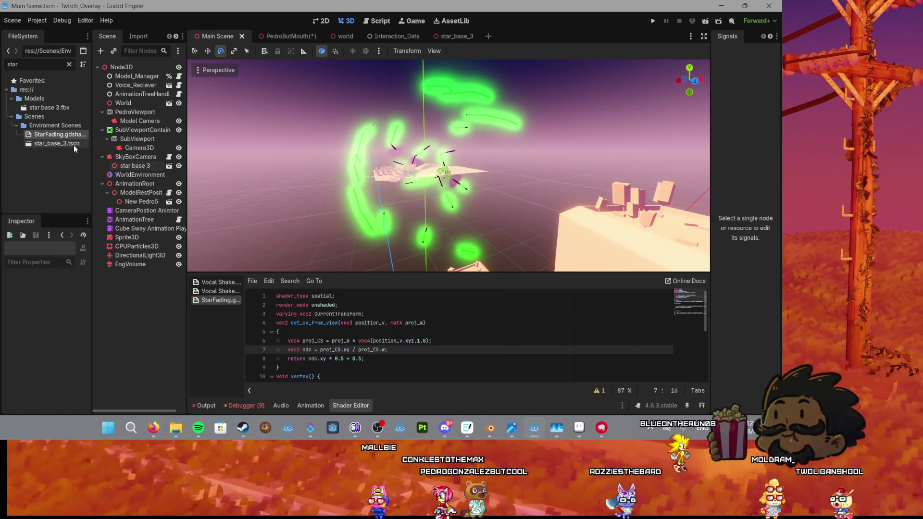
{"action": "scroll", "scroll_direction": "down", "scroll_amount": 3}
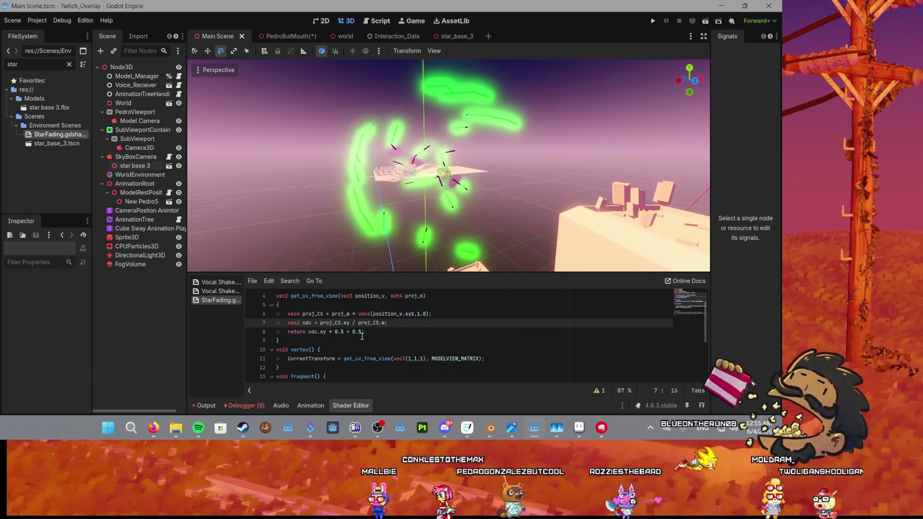
{"action": "scroll", "scroll_direction": "up", "scroll_amount": 3}
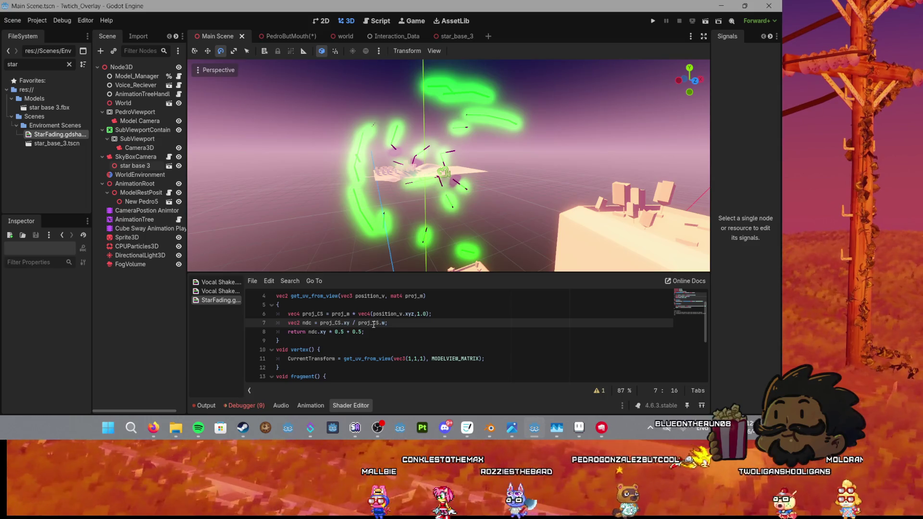
{"action": "scroll", "scroll_direction": "up", "scroll_amount": 3}
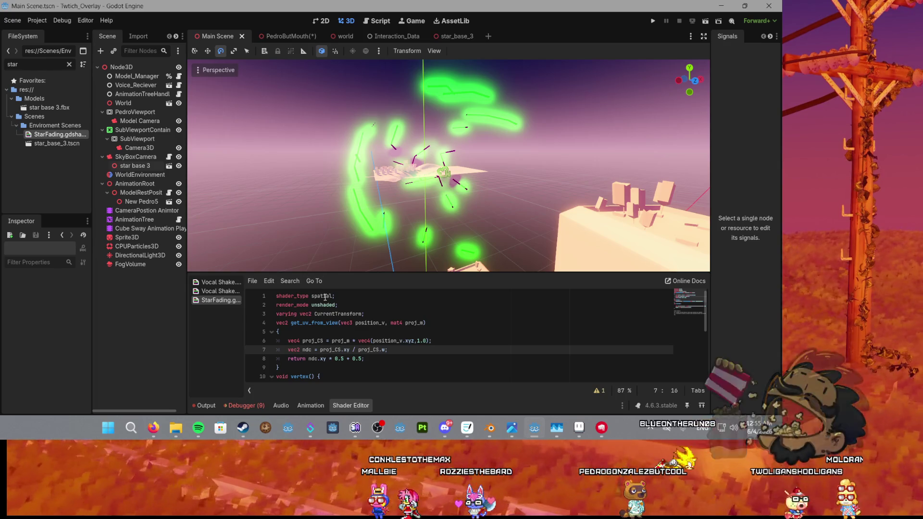
{"action": "left_click", "coordinate": [350, 305]}
Step: Cut the render_mode unshaded line, restore it with undo, and save
{"action": "key", "text": "ctrl+x"}
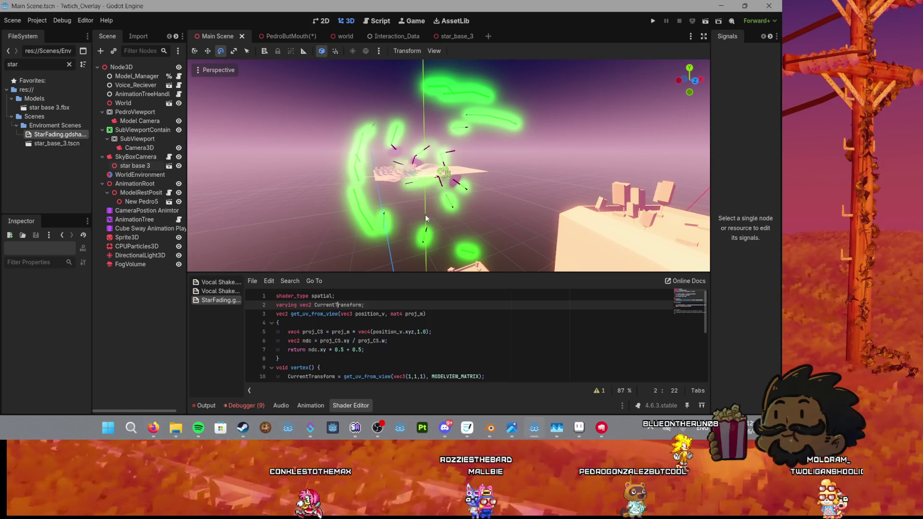
{"action": "scroll", "scroll_direction": "up", "scroll_amount": 3}
{"action": "key", "text": "ctrl+z"}
{"action": "key", "text": "ctrl+s"}
Step: Delete the unused inverted_Screen_UV line from fragment()
{"action": "scroll", "scroll_direction": "down", "scroll_amount": 3}
{"action": "scroll", "scroll_direction": "up", "scroll_amount": 3}
{"action": "scroll", "scroll_direction": "down", "scroll_amount": 3}
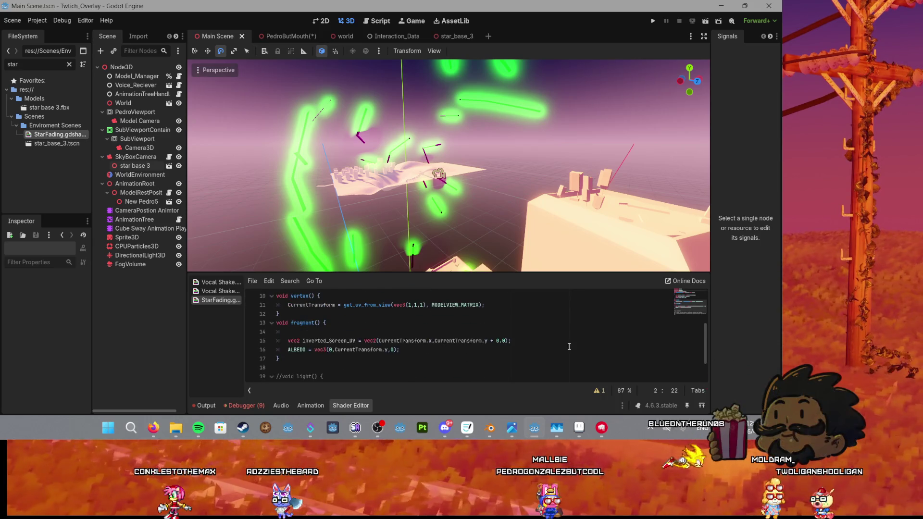
{"action": "left_click", "coordinate": [528, 342]}
{"action": "key", "text": "ctrl+shift+k"}
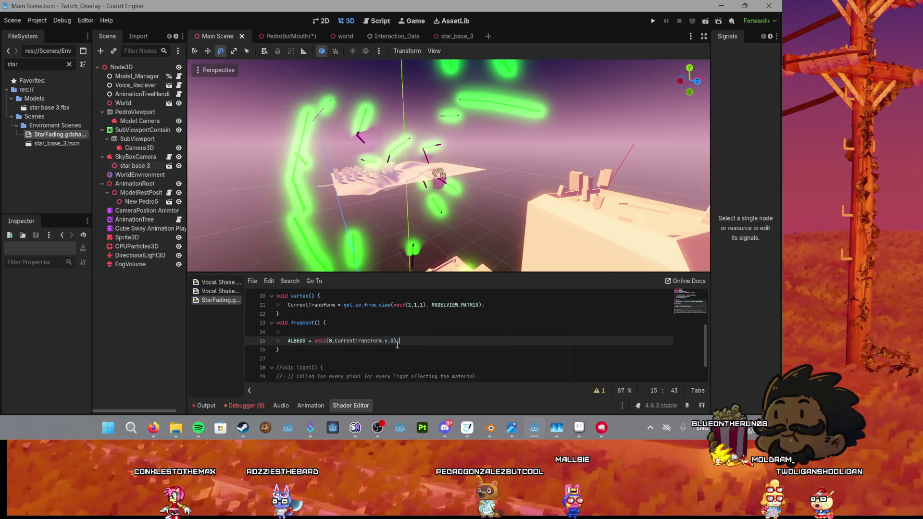
Step: Set ALBEDO to vec3(CurrentTransform.x, CurrentTransform.y, 0) by copying the y term and changing it to x
{"action": "key", "text": "ctrl+shift+Left"}
{"action": "key", "text": "ctrl+c"}
{"action": "key", "text": "ctrl+Left"}
{"action": "key", "text": "shift+Left"}
{"action": "key", "text": "ctrl+v"}
{"action": "key", "text": "BackSpace"}
{"action": "type", "text": "x"}
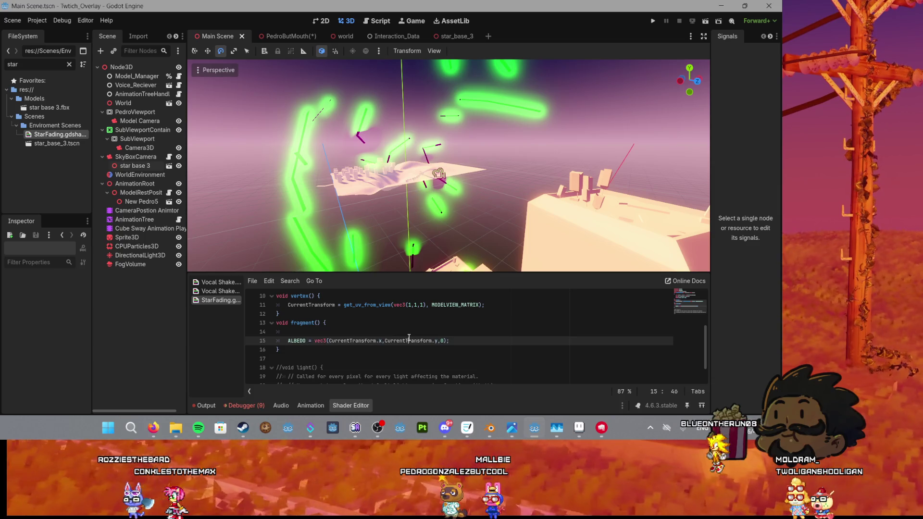
{"action": "scroll", "scroll_direction": "up", "scroll_amount": 3}
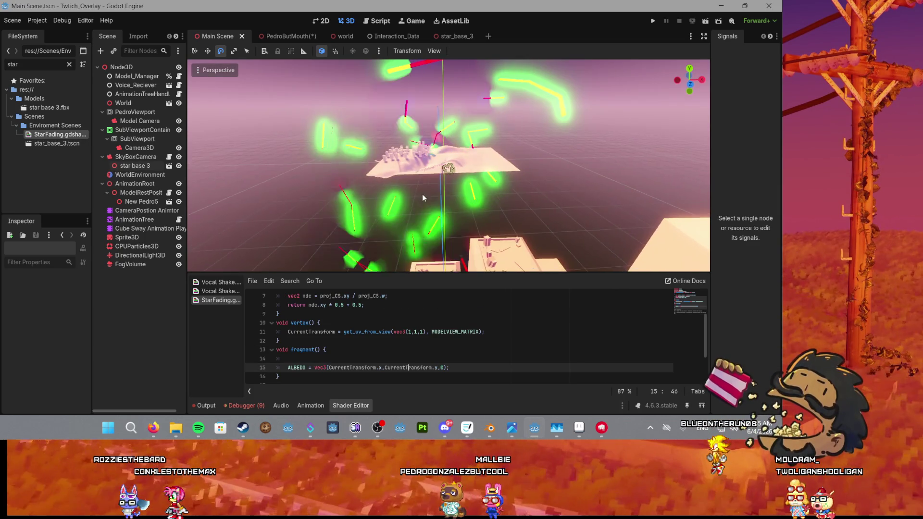
{"action": "scroll", "scroll_direction": "down", "scroll_amount": 3}
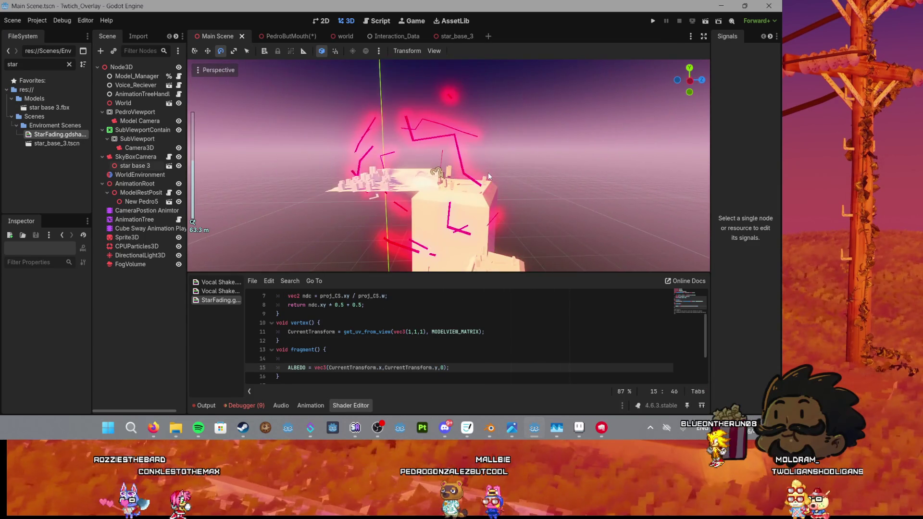
{"action": "scroll", "scroll_direction": "down", "scroll_amount": 3}
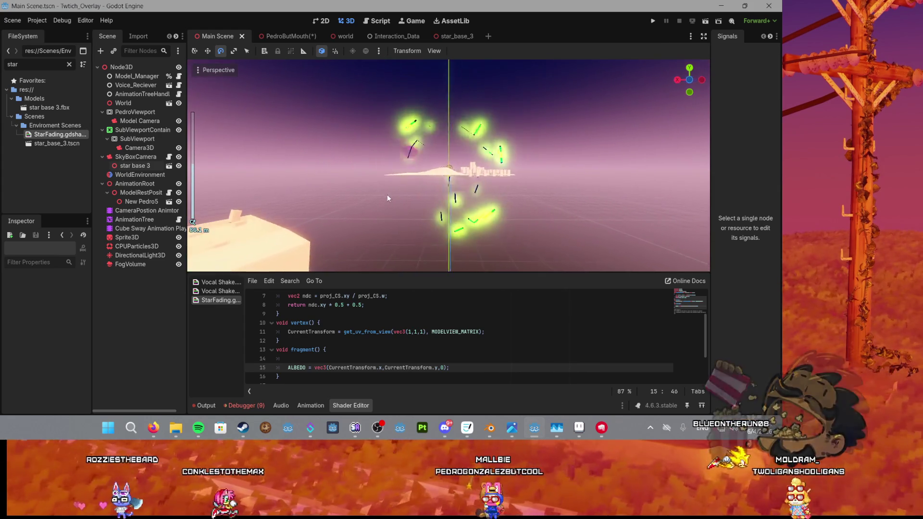
{"action": "left_click_drag", "start_coordinate": [389, 194], "coordinate": [470, 194]}
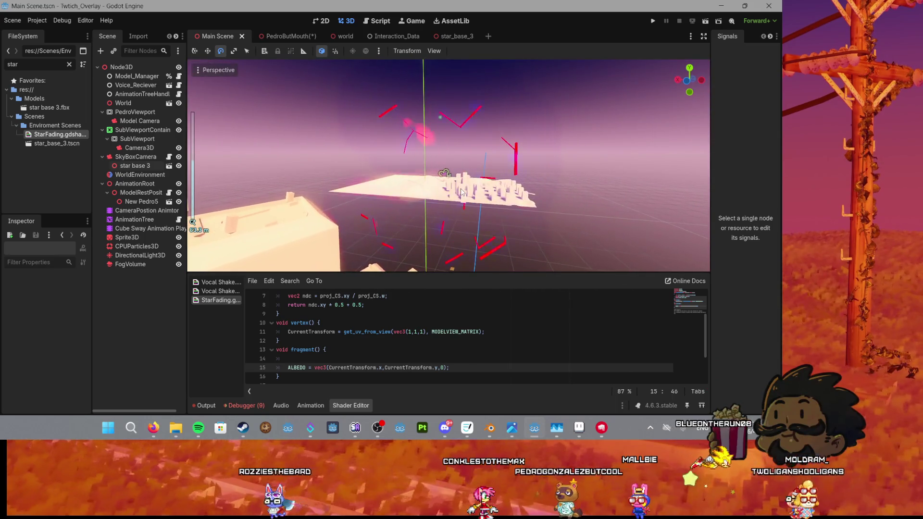
{"action": "scroll", "scroll_direction": "up", "scroll_amount": 3}
{"action": "left_click_drag", "start_coordinate": [461, 191], "coordinate": [399, 189]}
{"action": "scroll", "scroll_direction": "down", "scroll_amount": 3}
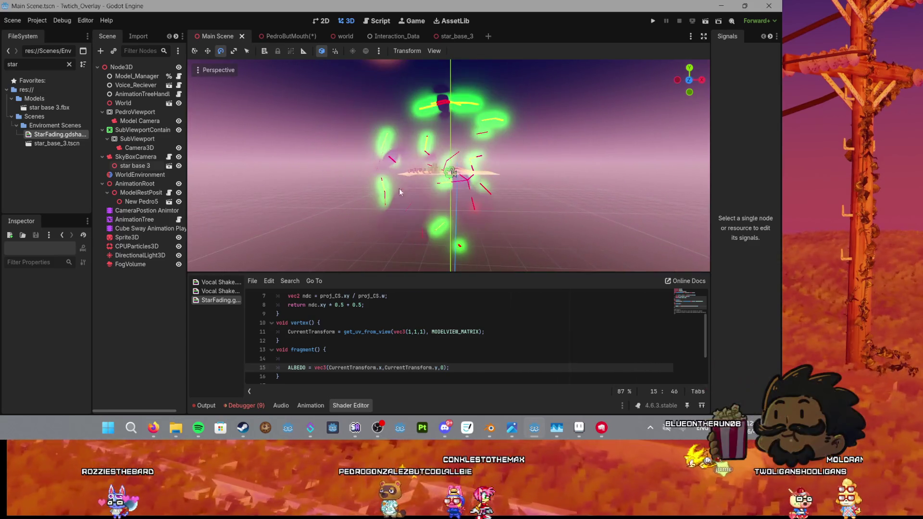
{"action": "left_click_drag", "start_coordinate": [541, 207], "coordinate": [506, 207]}
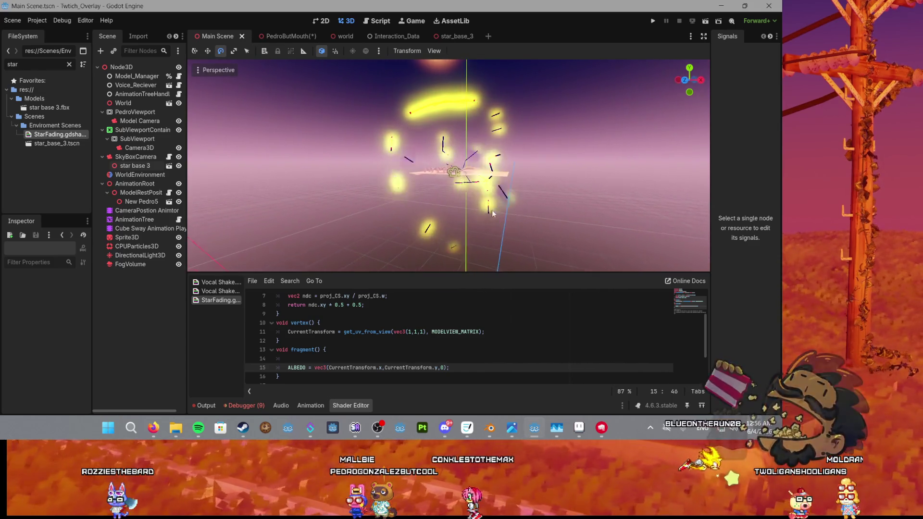
{"action": "scroll", "scroll_direction": "up", "scroll_amount": 3}
{"action": "left_click", "coordinate": [415, 358]}
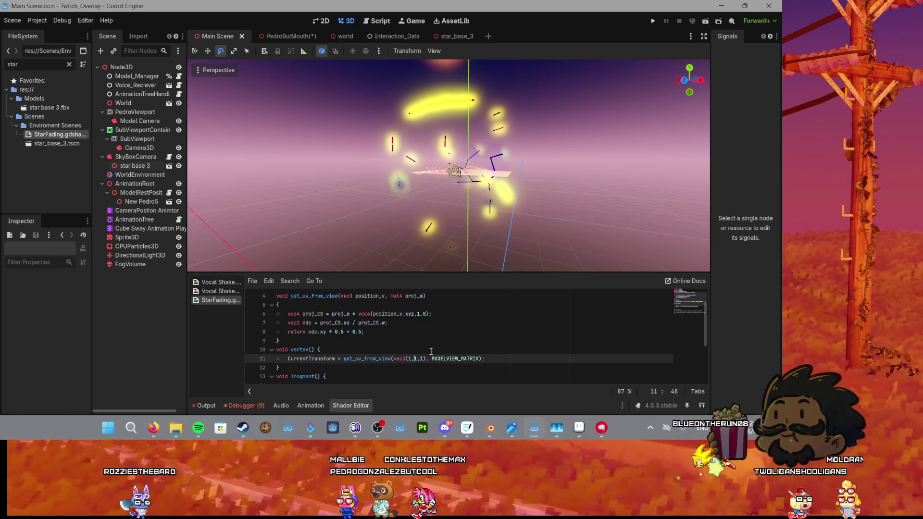
Step: Replace vec3(1,1,1) on line 11 with the identifier 'view'
{"action": "scroll", "scroll_direction": "down", "scroll_amount": 3}
{"action": "scroll", "scroll_direction": "up", "scroll_amount": 3}
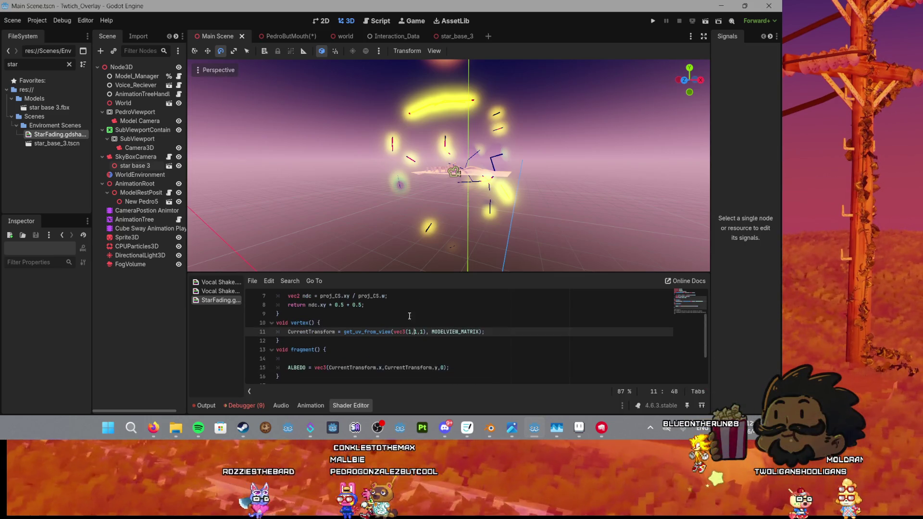
{"action": "scroll", "scroll_direction": "up", "scroll_amount": 3}
{"action": "scroll", "scroll_direction": "up", "scroll_amount": 3}
{"action": "scroll", "scroll_direction": "down", "scroll_amount": 3}
{"action": "left_click_drag", "start_coordinate": [425, 359], "coordinate": [393, 359]}
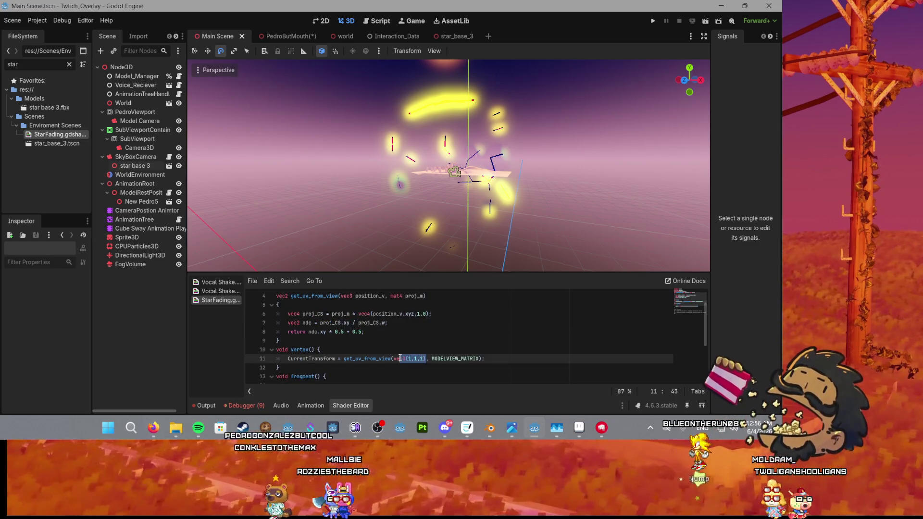
{"action": "type", "text": "v"}
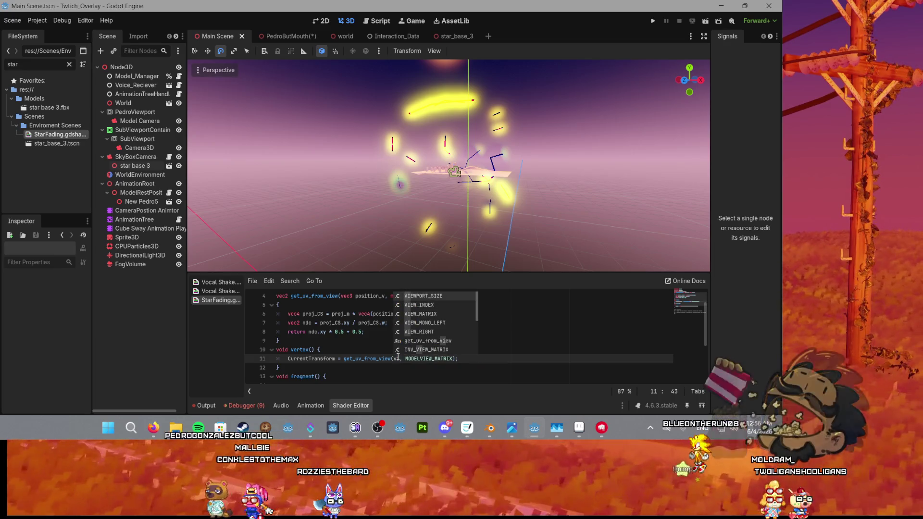
{"action": "type", "text": "iew"}
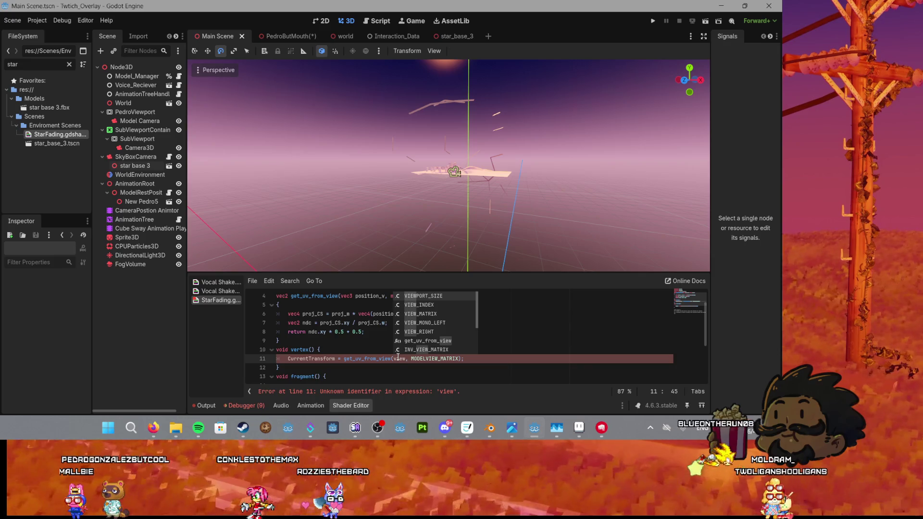
{"action": "key", "text": "BackSpace"}
{"action": "key", "text": "BackSpace"}
{"action": "key", "text": "BackSpace"}
{"action": "type", "text": "vi"}
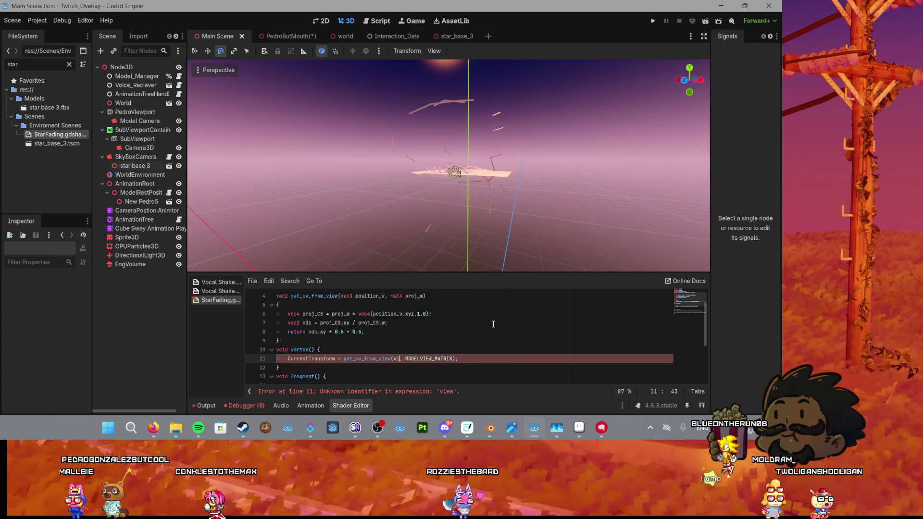
{"action": "type", "text": "ew"}
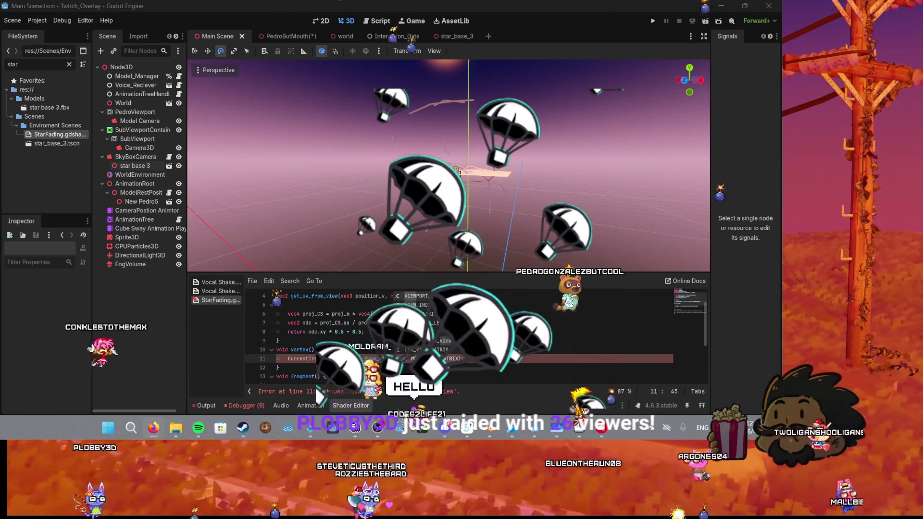
Step: Run the Twitch_Overlay project to test the StarFading shader in a debug window
{"action": "left_click", "coordinate": [653, 20]}
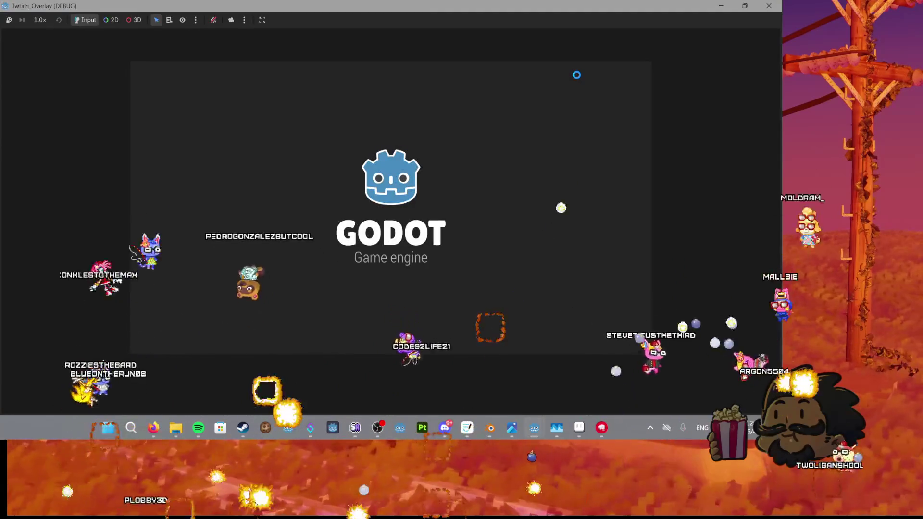
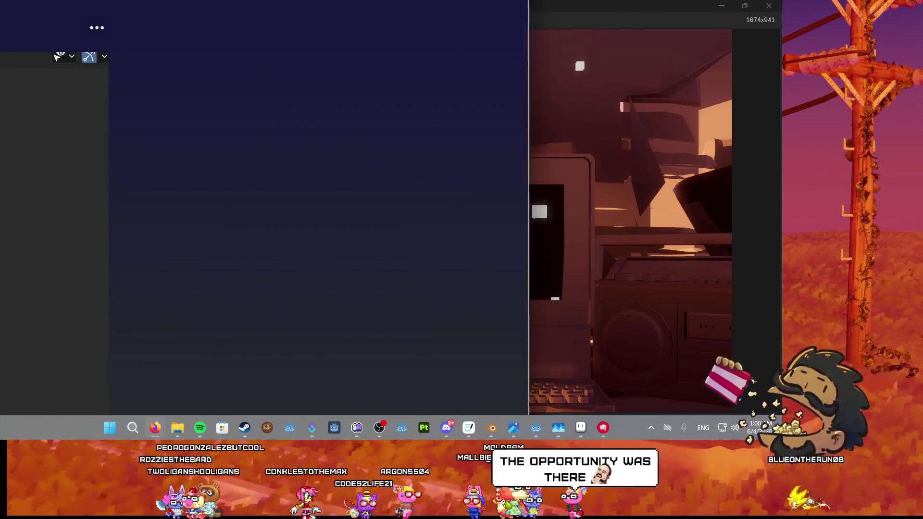
Step: Bring the Firefox window with the Imgur post of the muscular sculpt over the Godot editor
{"action": "left_click_drag", "start_coordinate": [177, 58], "coordinate": [394, 5]}
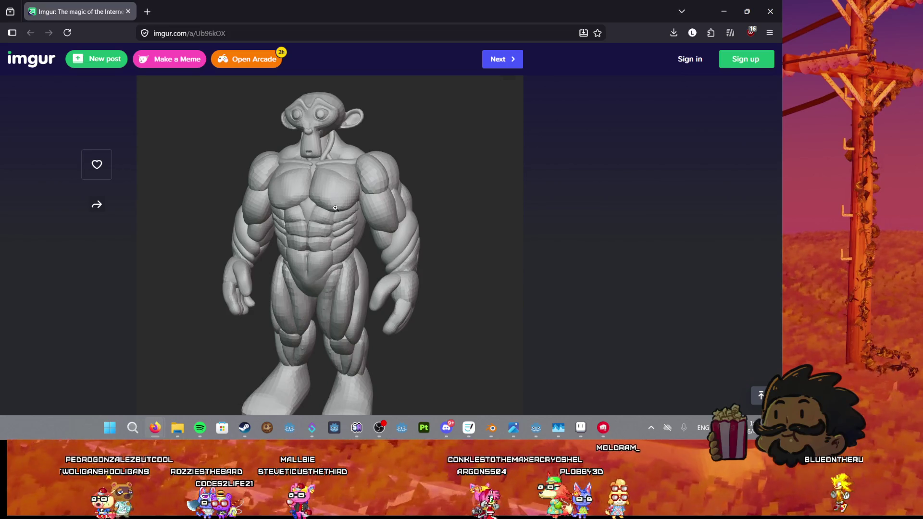
Step: Open the sculpt's VsYsnTh.jpeg image alone in a new tab at full resolution
{"action": "left_click", "coordinate": [335, 208]}
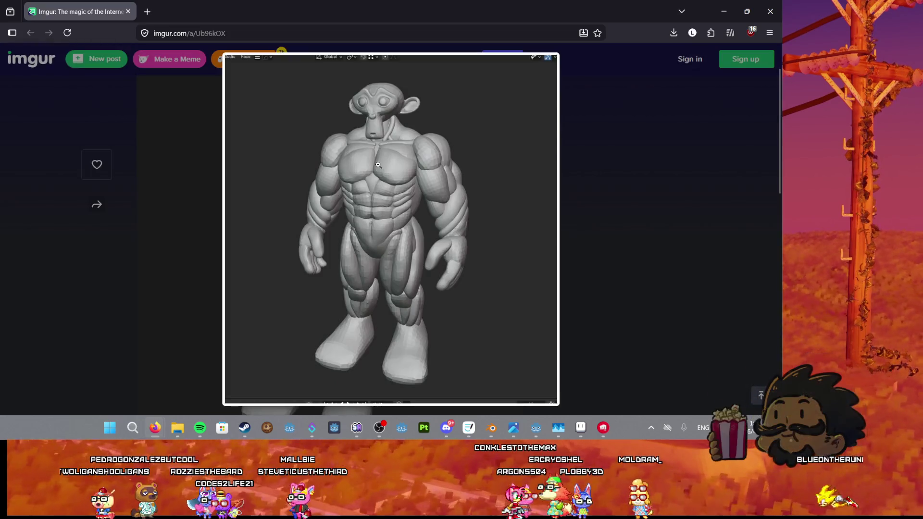
{"action": "right_click", "coordinate": [365, 167]}
{"action": "left_click", "coordinate": [396, 181]}
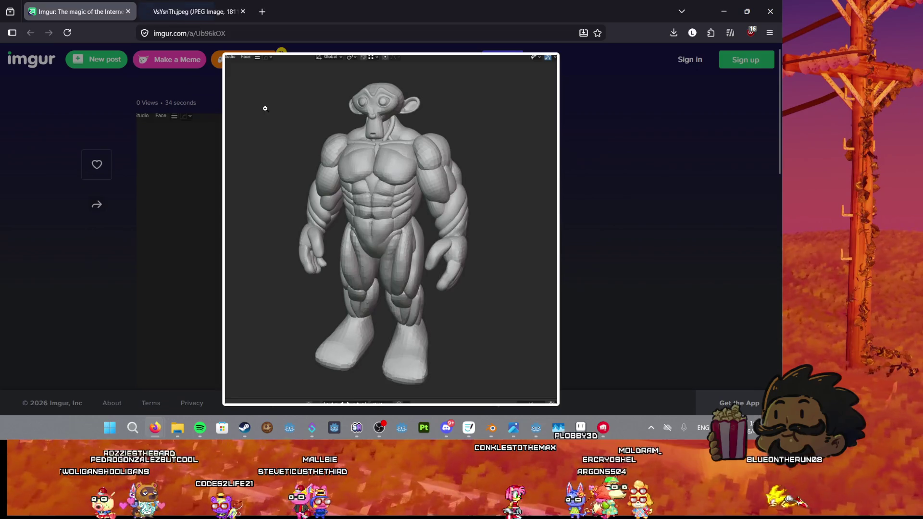
{"action": "left_click", "coordinate": [334, 165]}
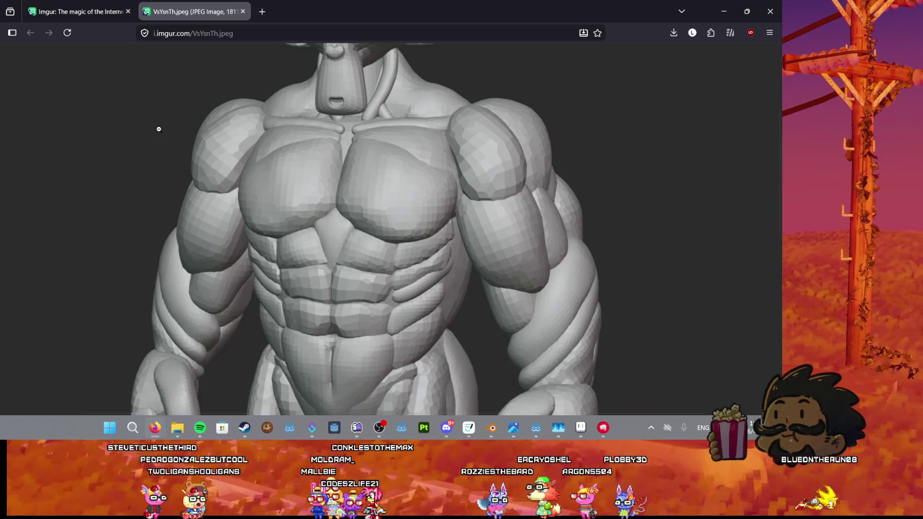
Step: Zoom in on the sculpt's abdomen, head and chest, then minimize Firefox to reveal the game
{"action": "left_click", "coordinate": [158, 129]}
{"action": "left_click", "coordinate": [357, 200]}
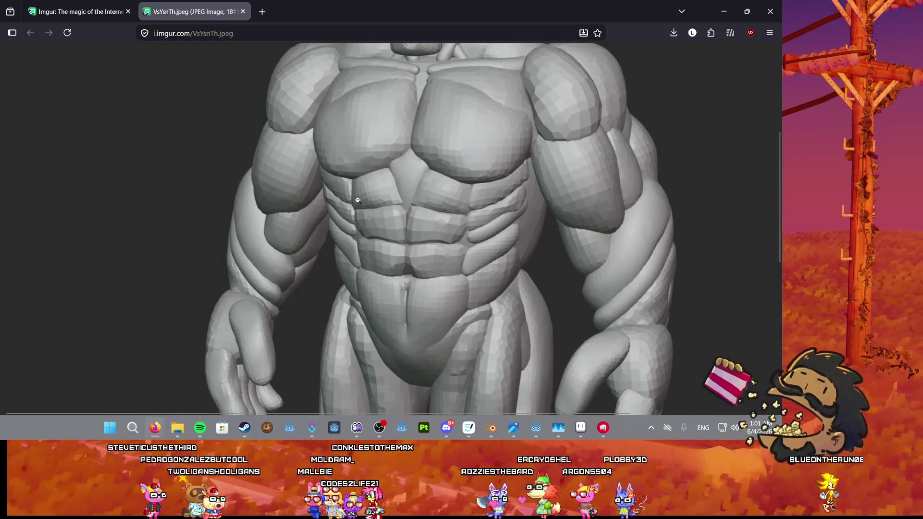
{"action": "scroll", "scroll_direction": "down", "scroll_amount": 3}
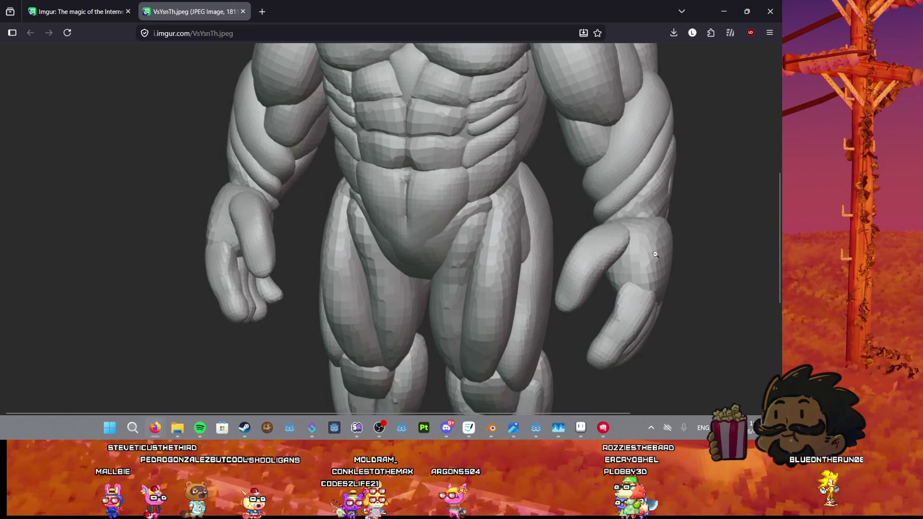
{"action": "left_click", "coordinate": [655, 254]}
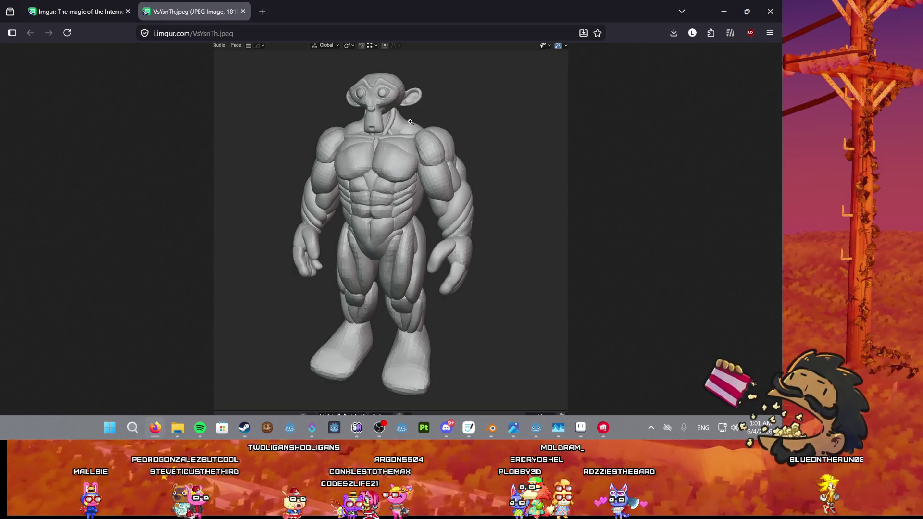
{"action": "left_click", "coordinate": [405, 148]}
{"action": "scroll", "scroll_direction": "up", "scroll_amount": 3}
{"action": "scroll", "scroll_direction": "down", "scroll_amount": 3}
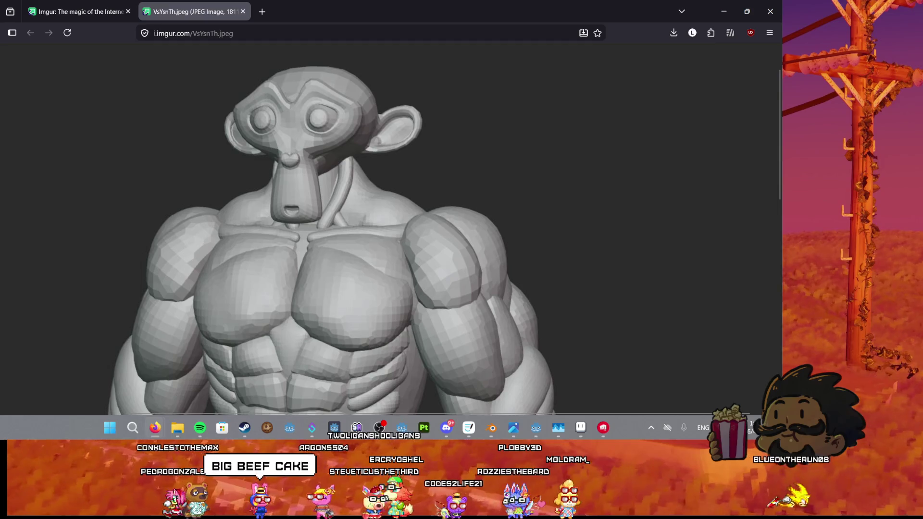
{"action": "left_click", "coordinate": [244, 100]}
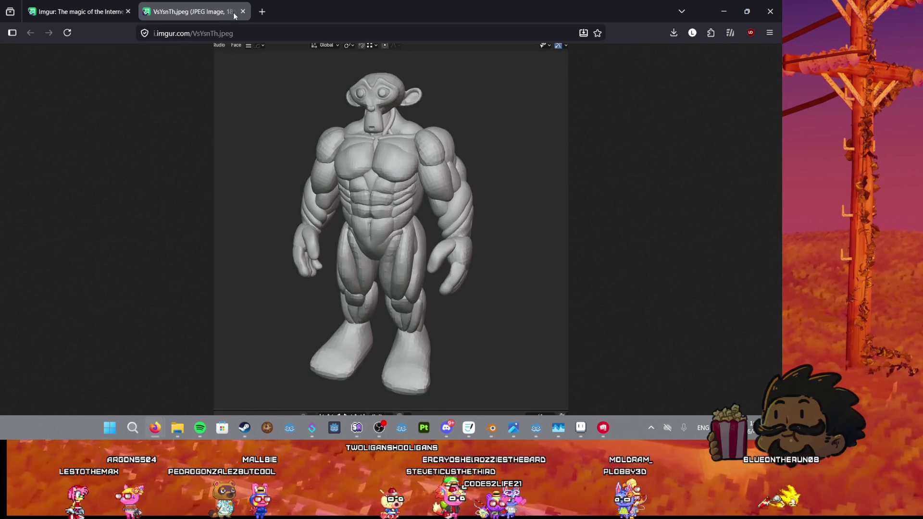
{"action": "left_click", "coordinate": [724, 11]}
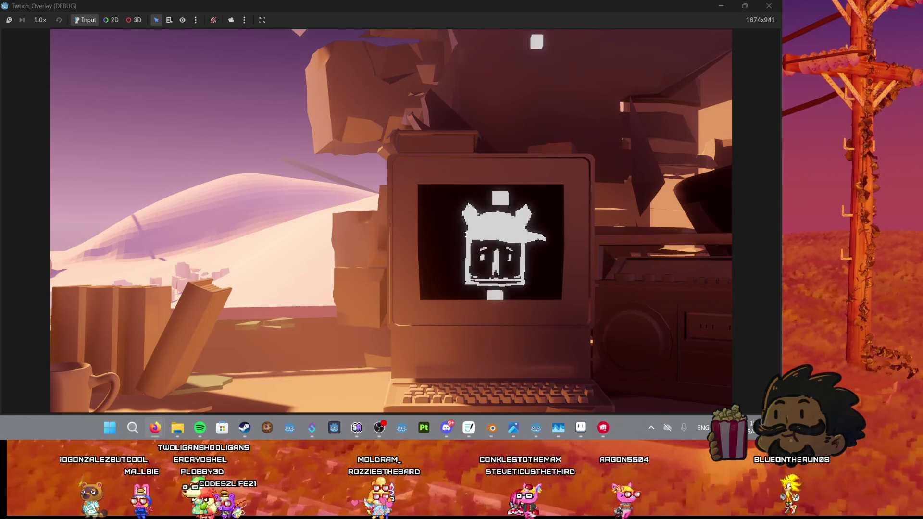
Step: From the channel's Videos page, open the latest 'Wildcard Wednesday | Rabbit and Steel' broadcast in a new tab
{"action": "key", "text": "alt+Tab"}
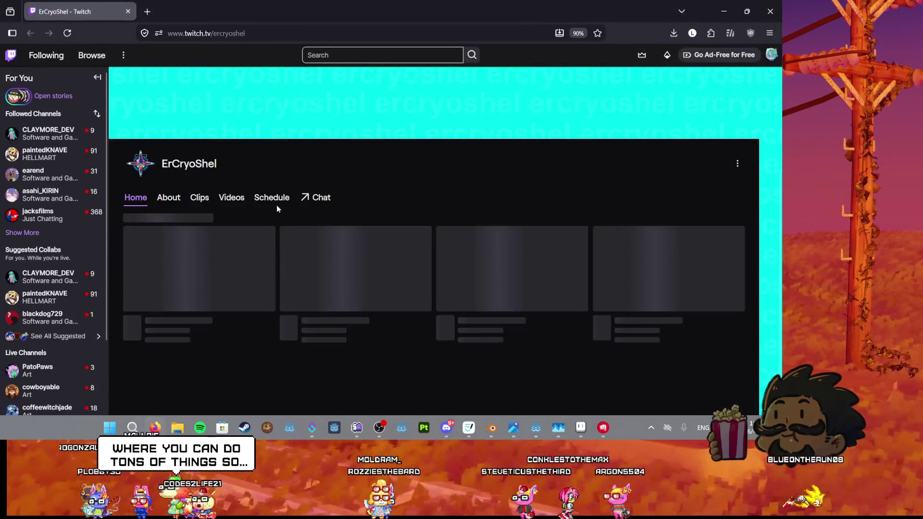
{"action": "left_click", "coordinate": [217, 206]}
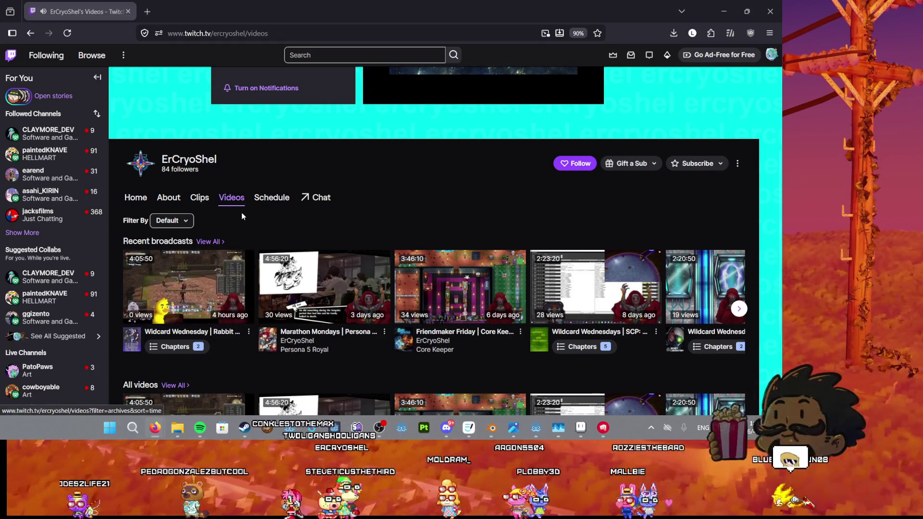
{"action": "scroll", "scroll_direction": "down", "scroll_amount": 3}
{"action": "scroll", "scroll_direction": "down", "scroll_amount": 3}
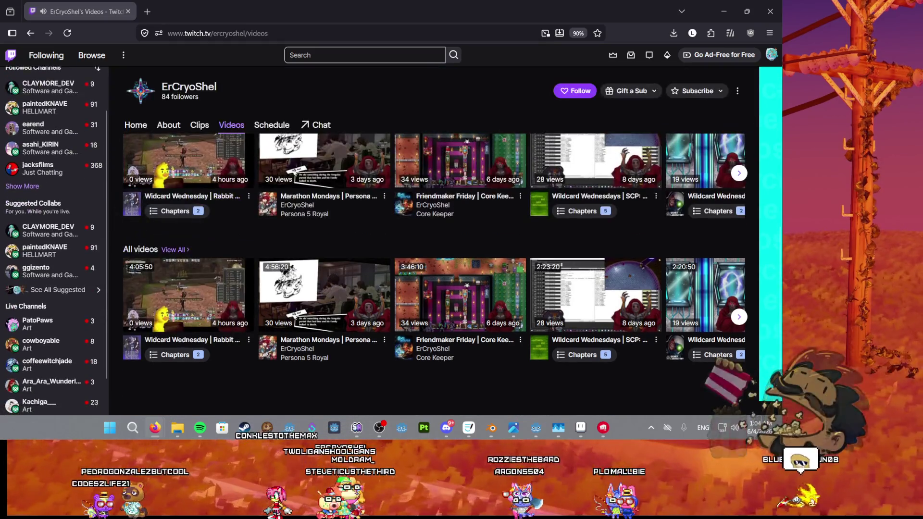
{"action": "scroll", "scroll_direction": "up", "scroll_amount": 3}
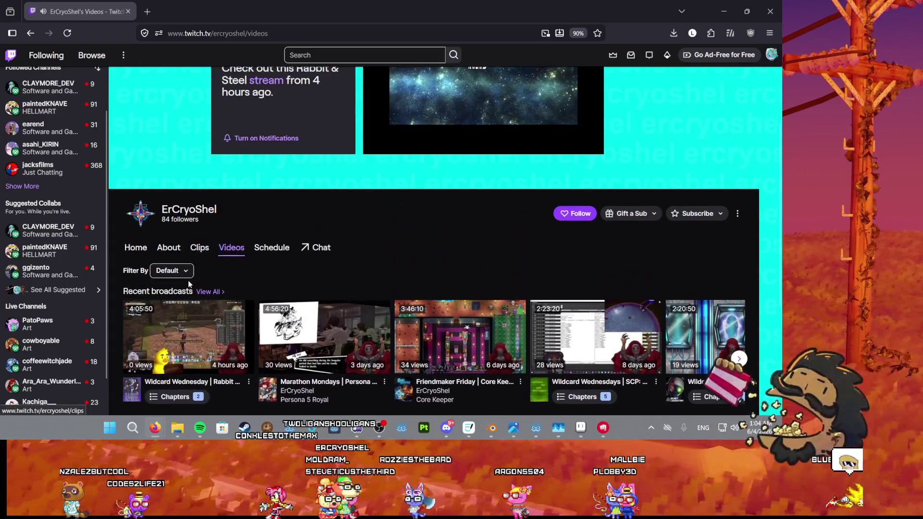
{"action": "middle_click", "coordinate": [186, 343]}
{"action": "left_click", "coordinate": [183, 11]}
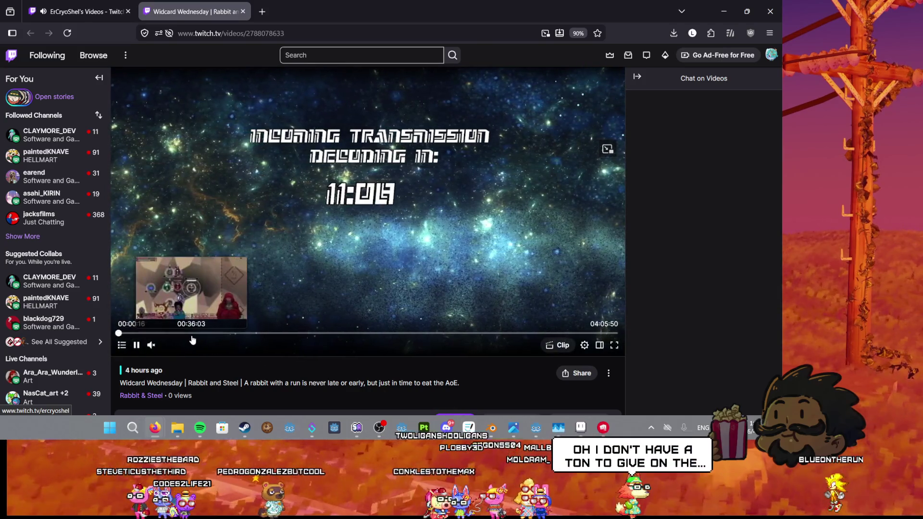
Step: Skip the broadcast to about 36 min, 57 min, 1h25 and 3h23, then close its tab
{"action": "left_click", "coordinate": [191, 332]}
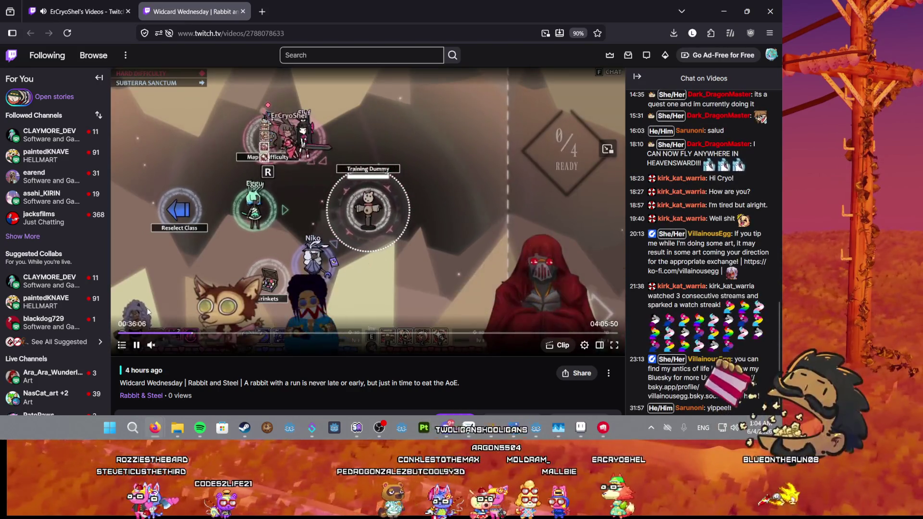
{"action": "scroll", "scroll_direction": "down", "scroll_amount": 3}
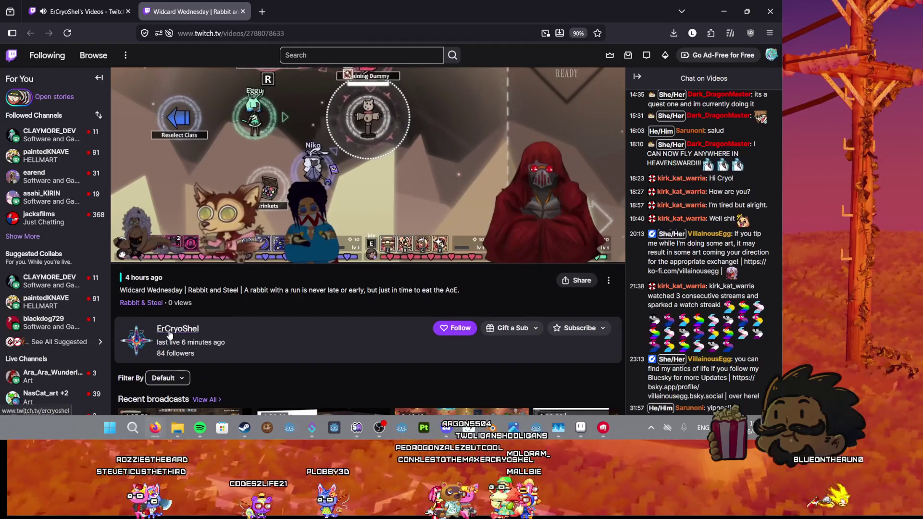
{"action": "scroll", "scroll_direction": "up", "scroll_amount": 3}
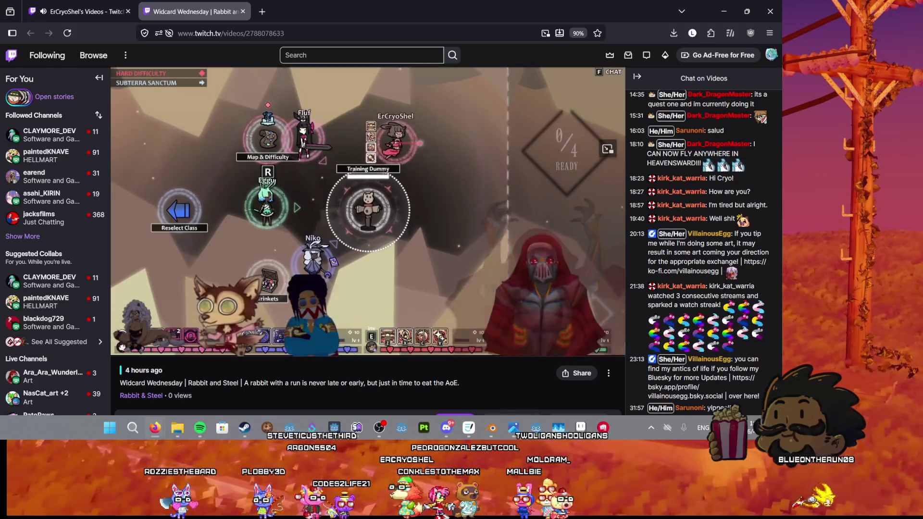
{"action": "left_click", "coordinate": [235, 333]}
{"action": "left_click", "coordinate": [290, 332]}
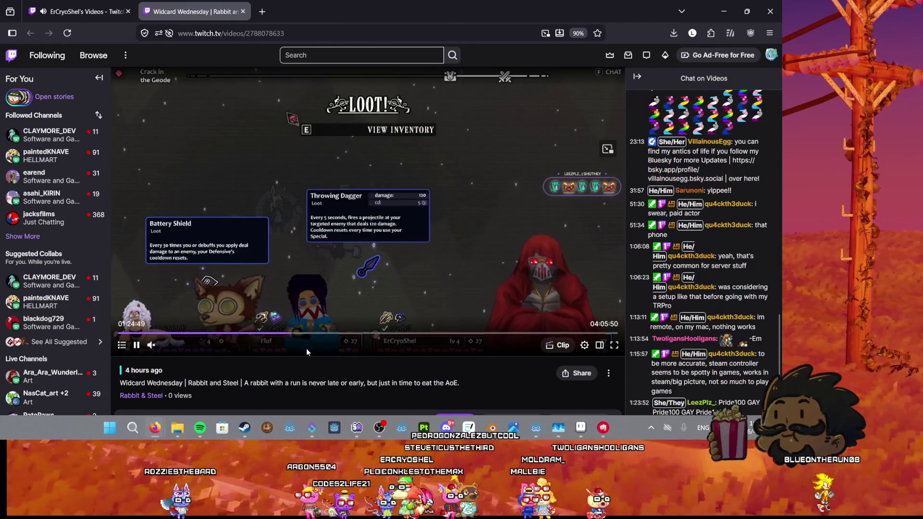
{"action": "left_click", "coordinate": [533, 332]}
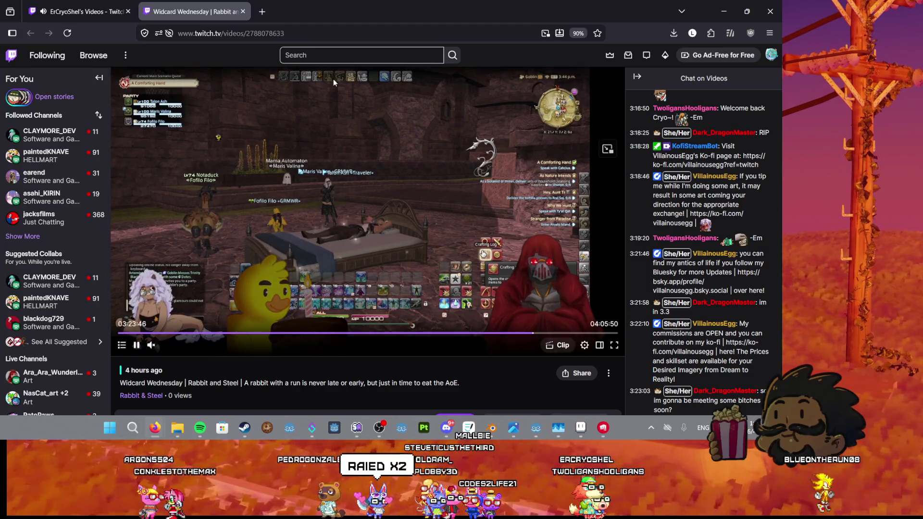
{"action": "left_click", "coordinate": [238, 12]}
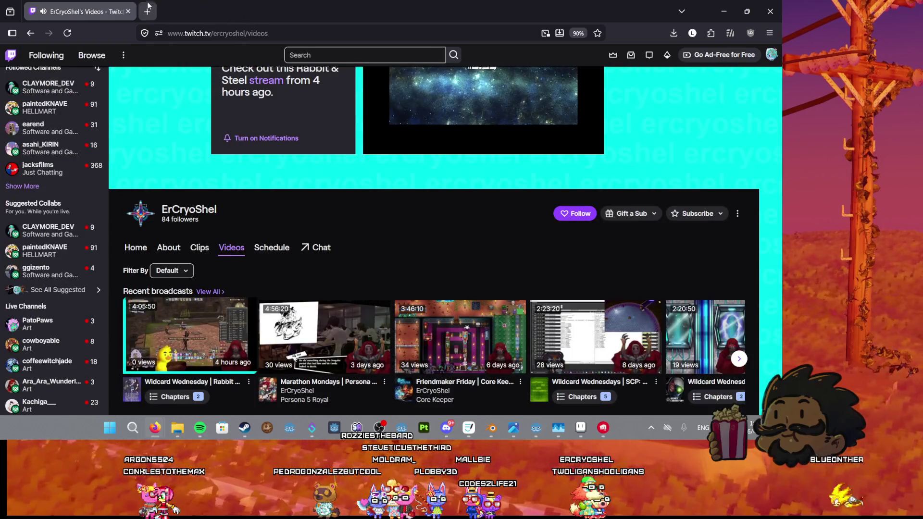
Step: Close Firefox and minimize the Twitch_Overlay debug window to get back to the Godot editor
{"action": "left_click", "coordinate": [129, 11]}
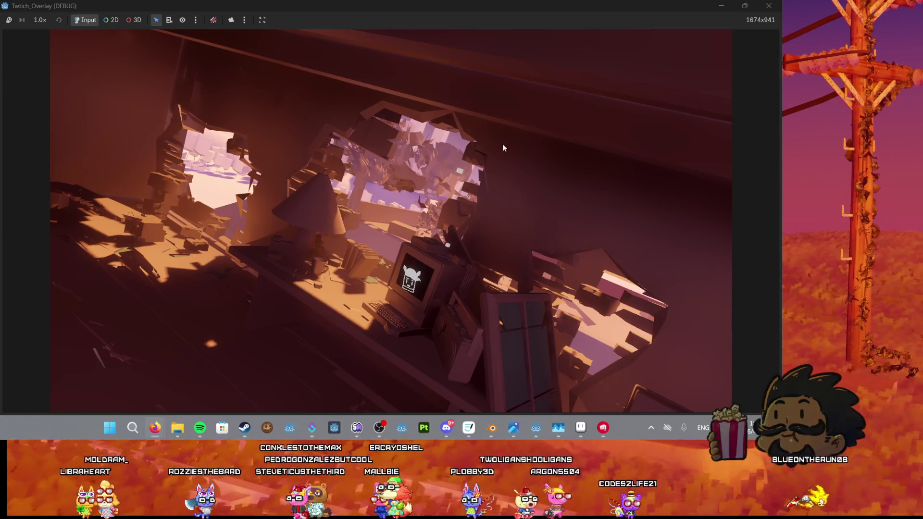
{"action": "left_click", "coordinate": [720, 10]}
{"action": "scroll", "scroll_direction": "down", "scroll_amount": 3}
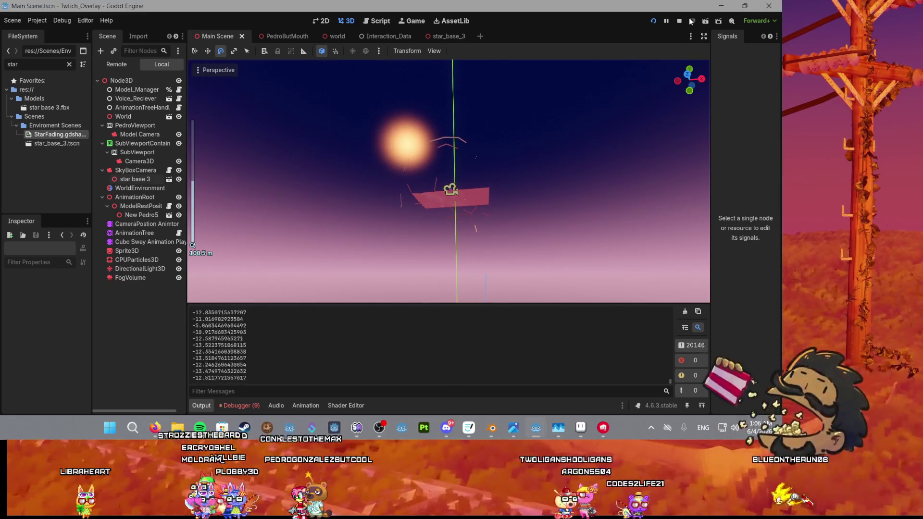
Step: Stop the running Twitch_Overlay project with F8 and zoom around the pink dune terrain
{"action": "key", "text": "F8"}
{"action": "scroll", "scroll_direction": "up", "scroll_amount": 3}
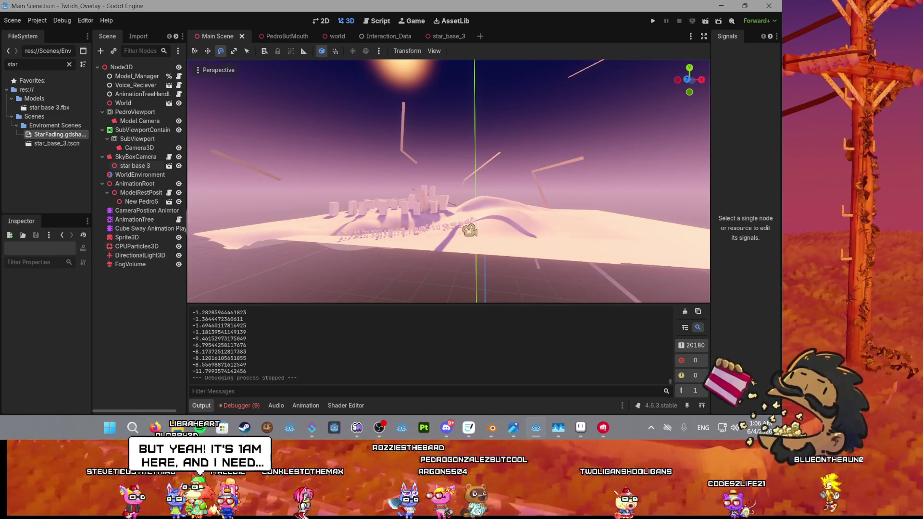
{"action": "scroll", "scroll_direction": "up", "scroll_amount": 3}
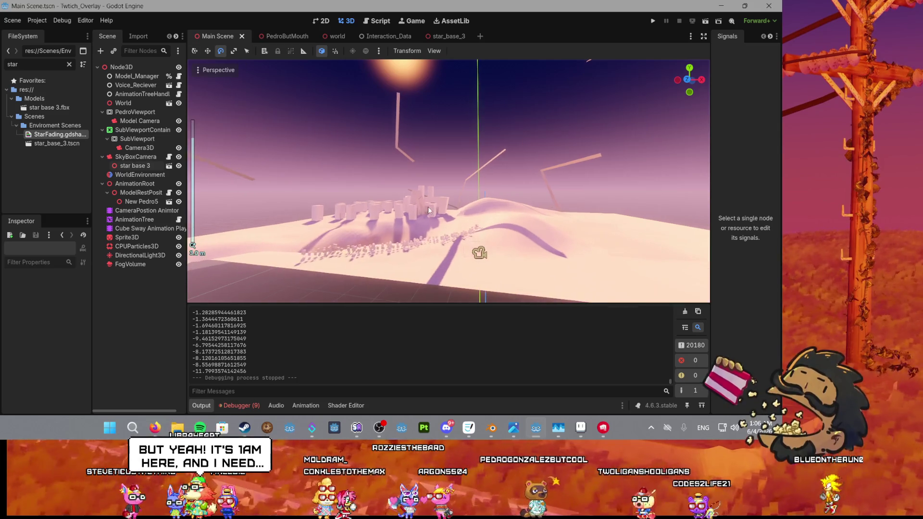
{"action": "scroll", "scroll_direction": "down", "scroll_amount": 3}
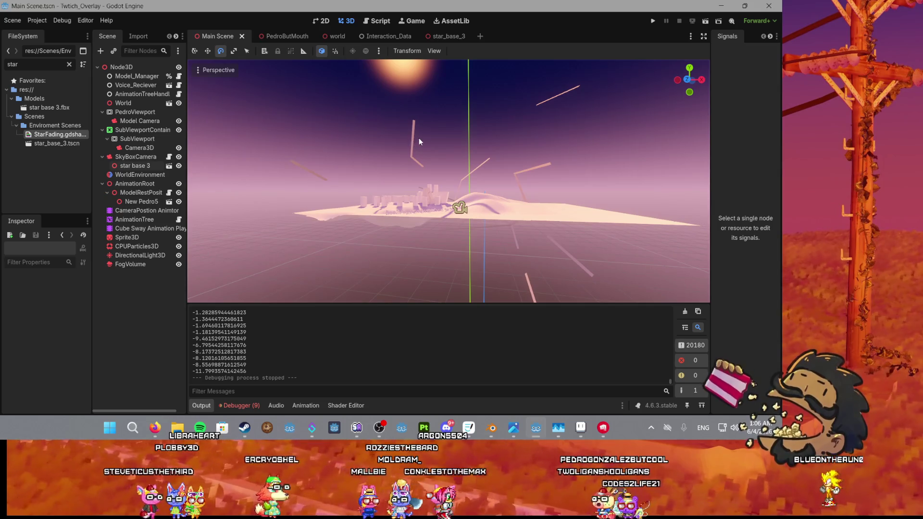
{"action": "scroll", "scroll_direction": "down", "scroll_amount": 3}
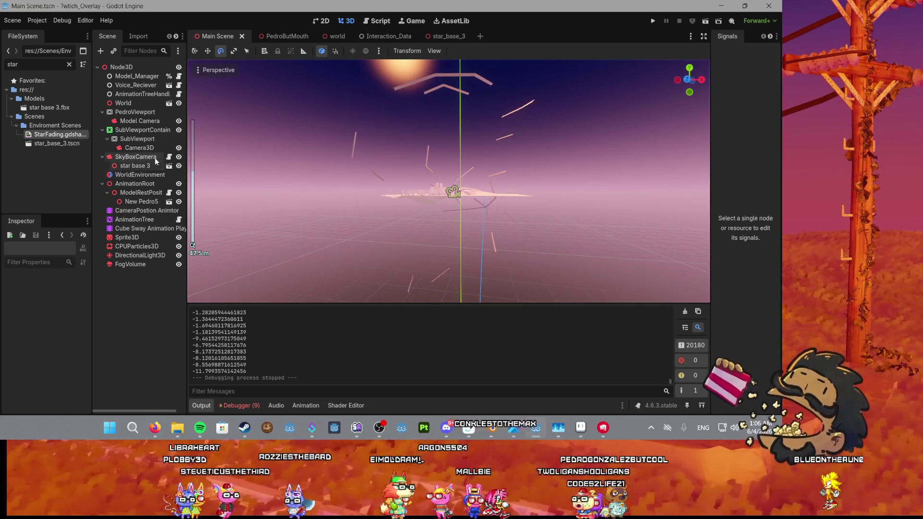
{"action": "left_click", "coordinate": [179, 166]}
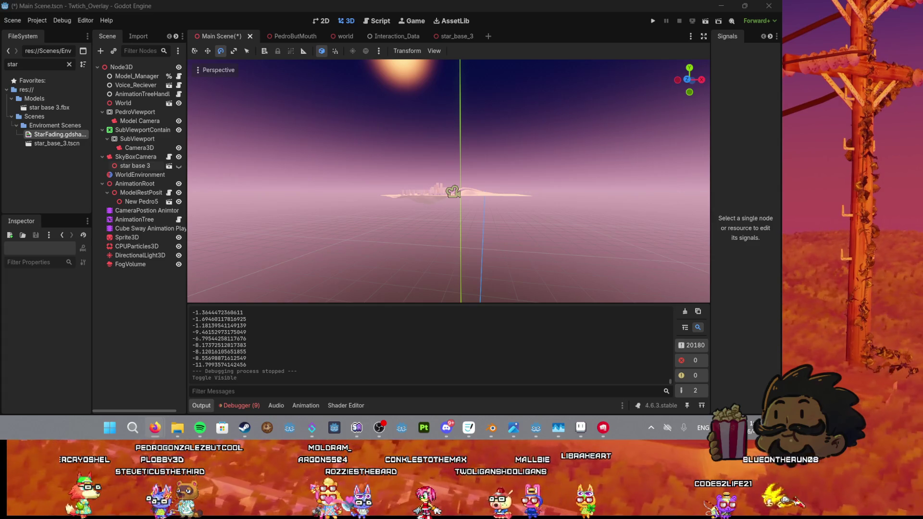
{"action": "scroll", "scroll_direction": "up", "scroll_amount": 3}
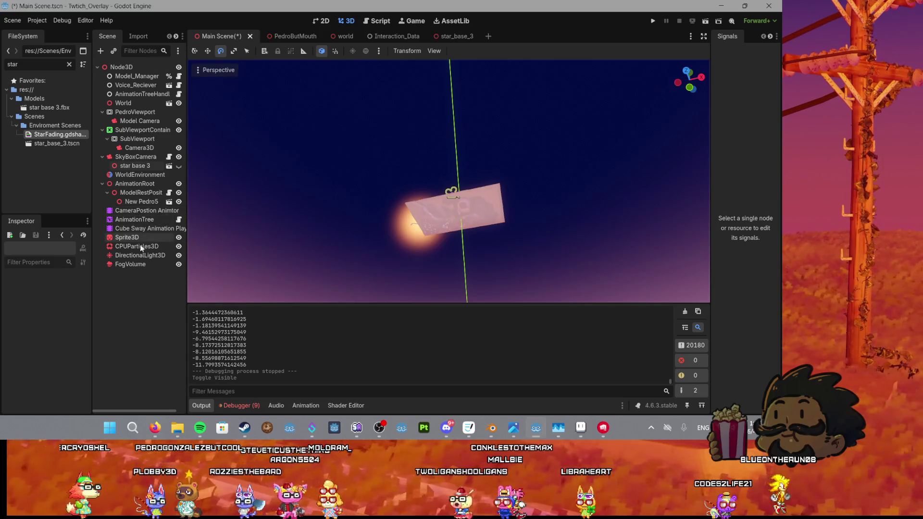
Step: Zoom and orbit in from Camera3D until the desk interior fills the view, then select Model Camera
{"action": "left_click", "coordinate": [140, 148]}
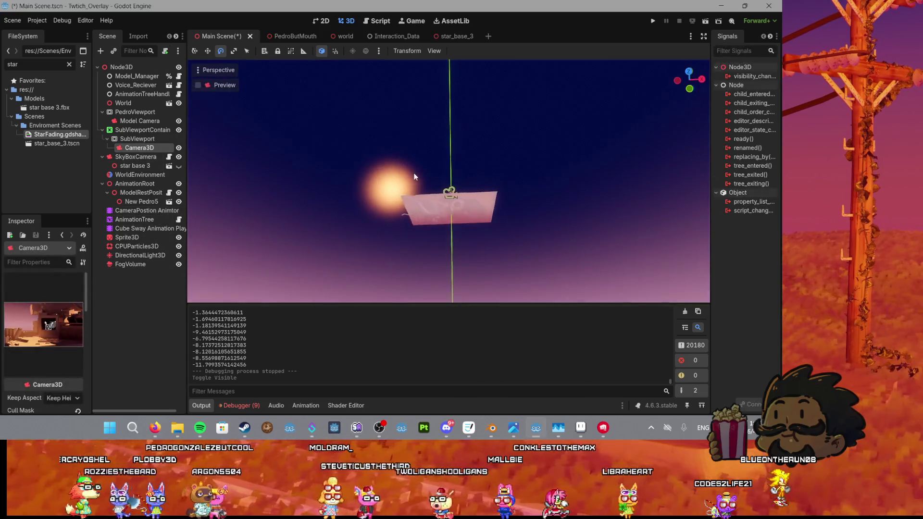
{"action": "scroll", "scroll_direction": "up", "scroll_amount": 3}
{"action": "scroll", "scroll_direction": "up", "scroll_amount": 3}
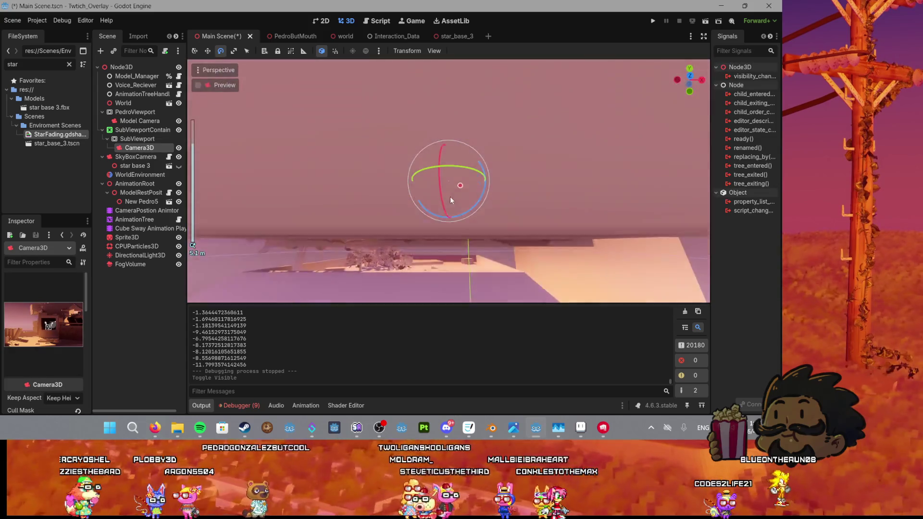
{"action": "left_click_drag", "start_coordinate": [454, 201], "coordinate": [415, 195]}
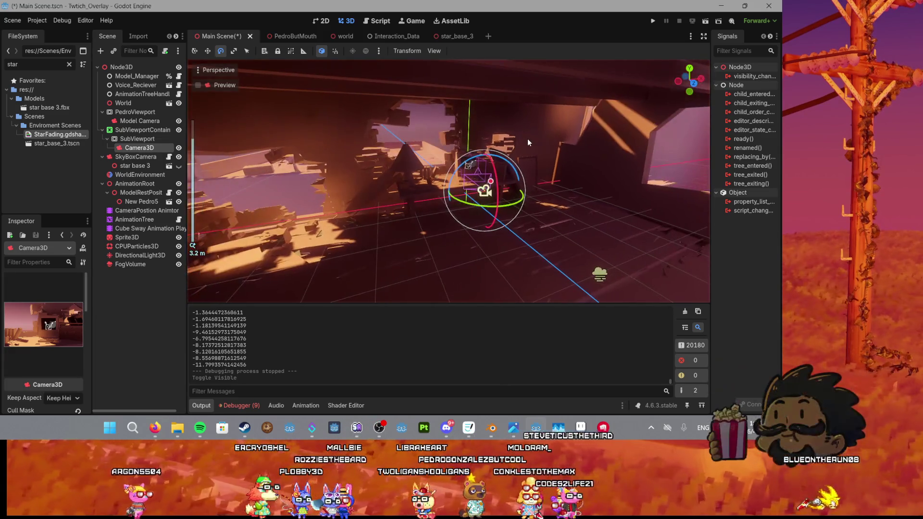
{"action": "scroll", "scroll_direction": "up", "scroll_amount": 3}
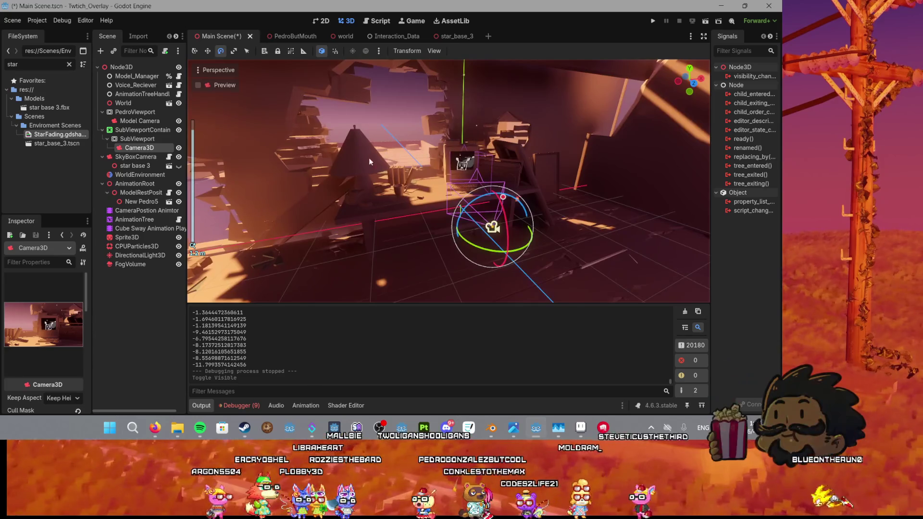
{"action": "left_click", "coordinate": [483, 153]}
{"action": "scroll", "scroll_direction": "up", "scroll_amount": 3}
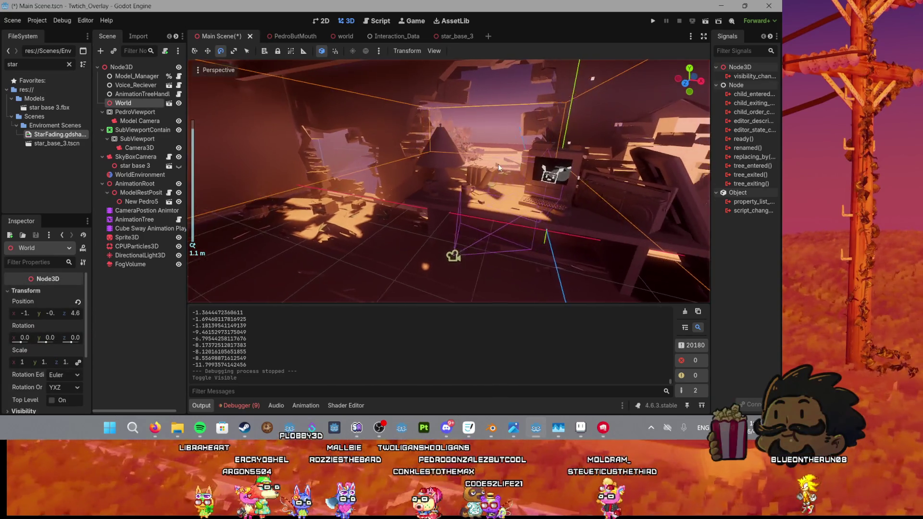
{"action": "left_click", "coordinate": [407, 260]}
Step: Save Main Scene with Ctrl+S and orbit the view around the desk and model camera in Move mode
{"action": "key", "text": "ctrl+s"}
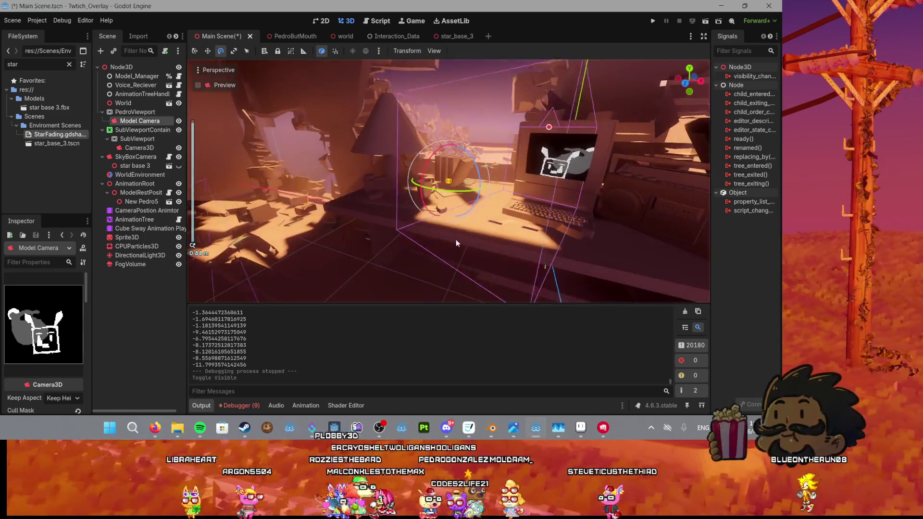
{"action": "scroll", "scroll_direction": "up", "scroll_amount": 3}
{"action": "left_click_drag", "start_coordinate": [408, 211], "coordinate": [489, 212]}
{"action": "key", "text": "w"}
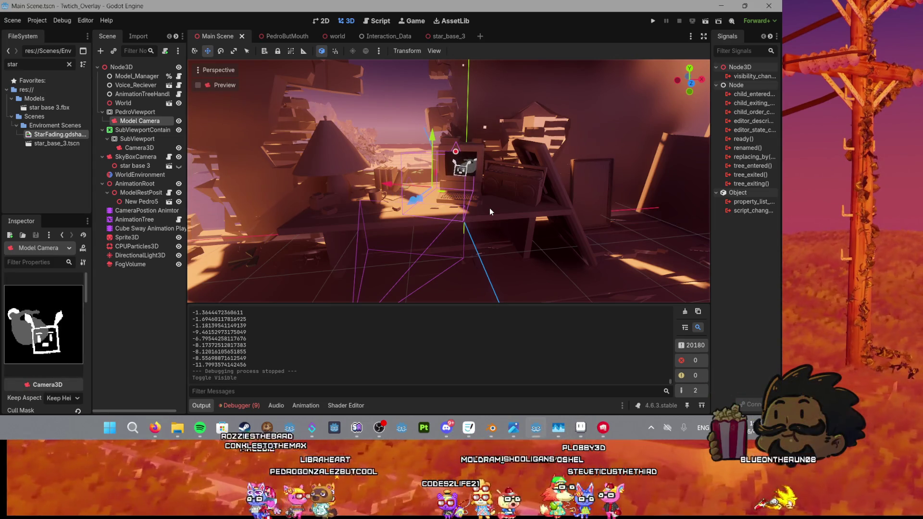
{"action": "scroll", "scroll_direction": "down", "scroll_amount": 3}
{"action": "scroll", "scroll_direction": "up", "scroll_amount": 3}
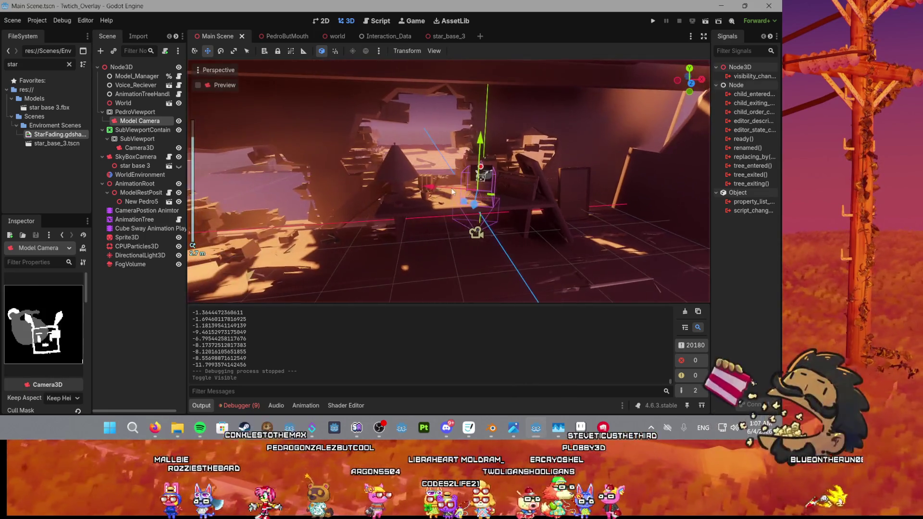
{"action": "left_click_drag", "start_coordinate": [445, 201], "coordinate": [382, 197]}
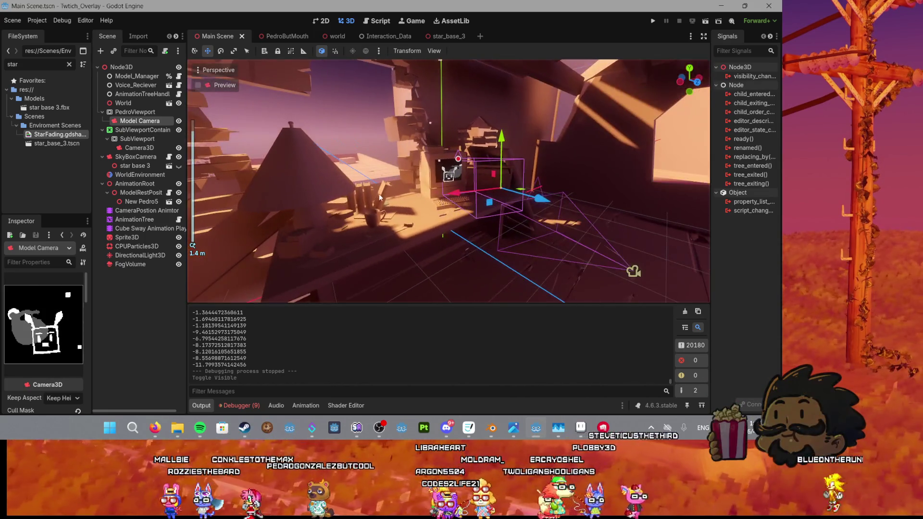
{"action": "left_click", "coordinate": [135, 325]}
{"action": "right_click", "coordinate": [150, 304]}
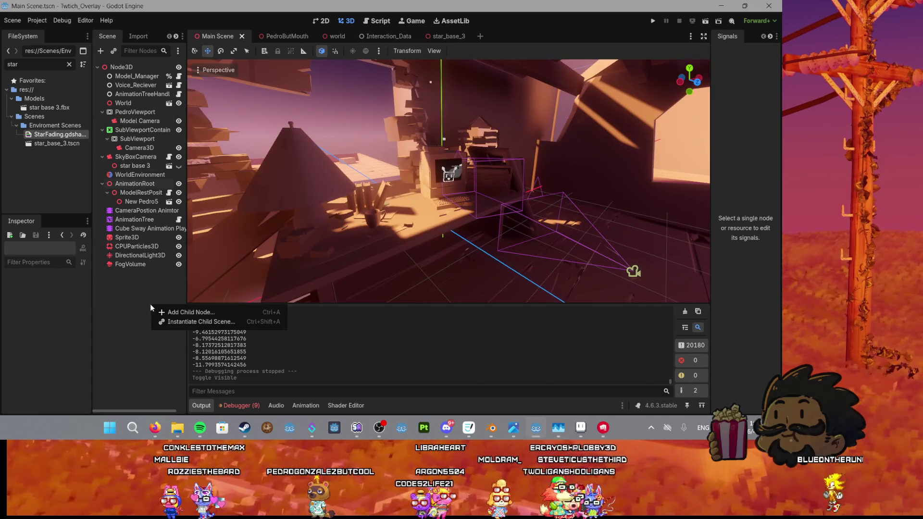
Step: Copy the CPUParticles3D emitter, rename the pasted copy 'Dust System', and drag it beside the original
{"action": "left_click", "coordinate": [140, 298]}
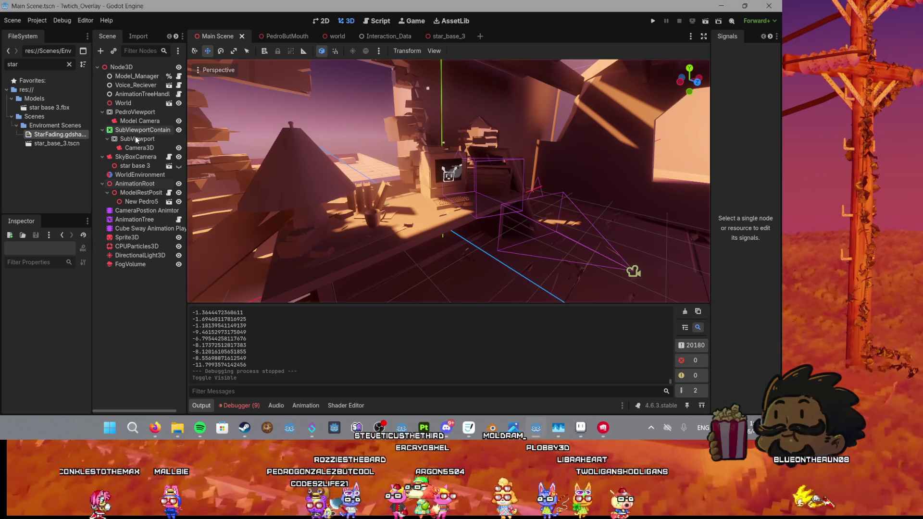
{"action": "left_click", "coordinate": [131, 237]}
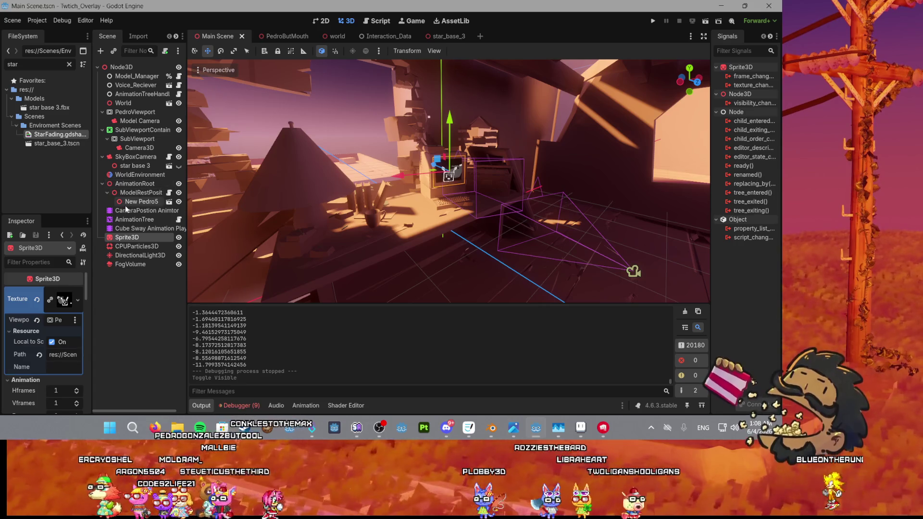
{"action": "left_click", "coordinate": [136, 246]}
{"action": "key", "text": "f"}
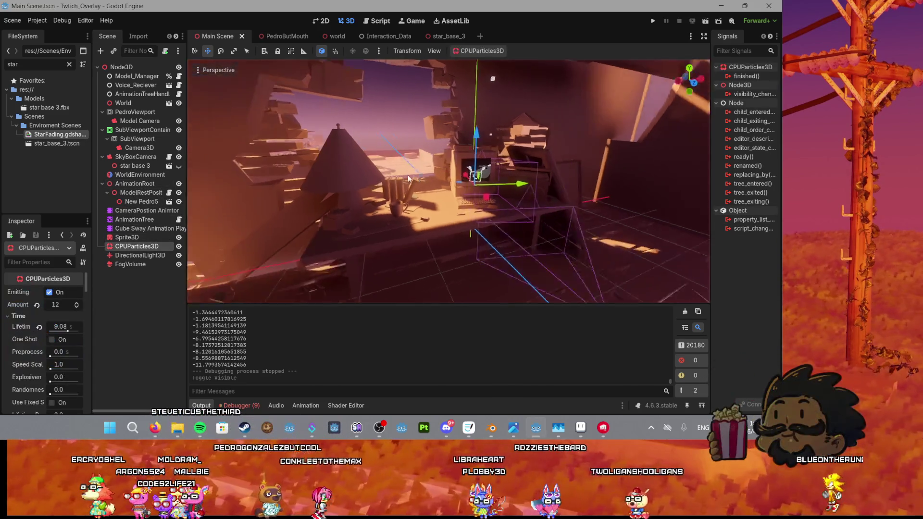
{"action": "key", "text": "ctrl+v"}
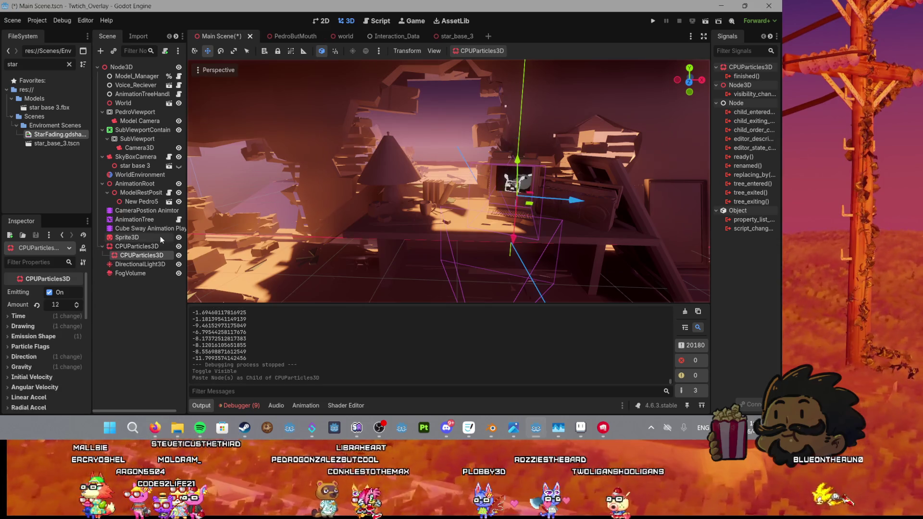
{"action": "double_click", "coordinate": [137, 253]}
{"action": "type", "text": "Dust"}
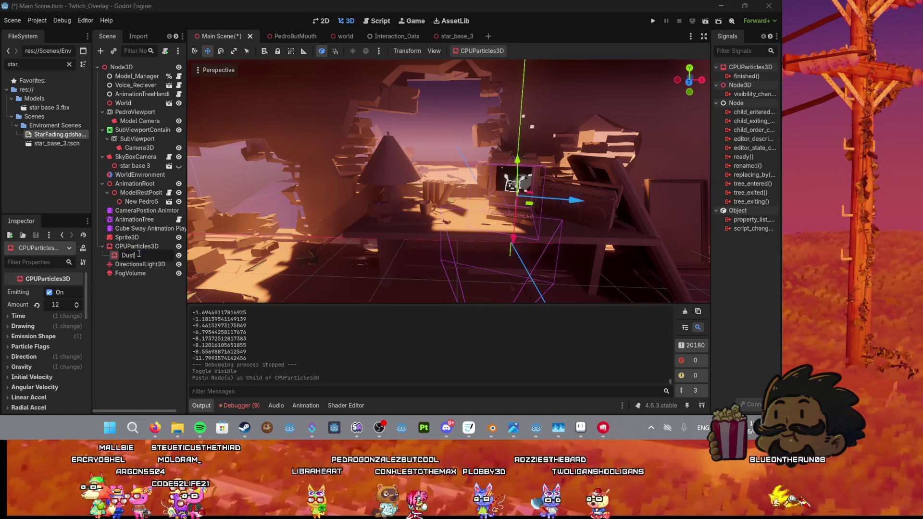
{"action": "type", "text": " System"}
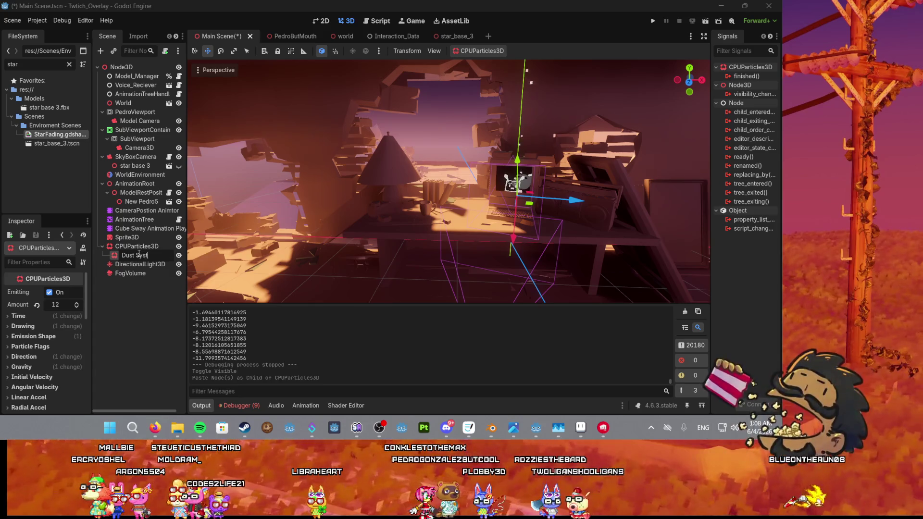
{"action": "key", "text": "Return"}
{"action": "left_click_drag", "start_coordinate": [120, 244], "coordinate": [121, 243]}
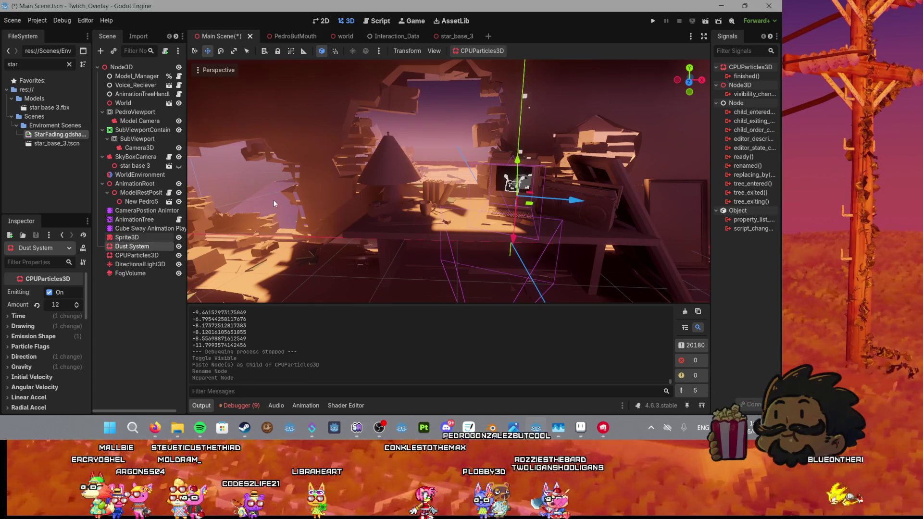
Step: Try shifting the Dust System emitter leftward, then undo the move
{"action": "key", "text": "f"}
{"action": "key", "text": "e"}
{"action": "key", "text": "w"}
{"action": "left_click_drag", "start_coordinate": [592, 204], "coordinate": [423, 206]}
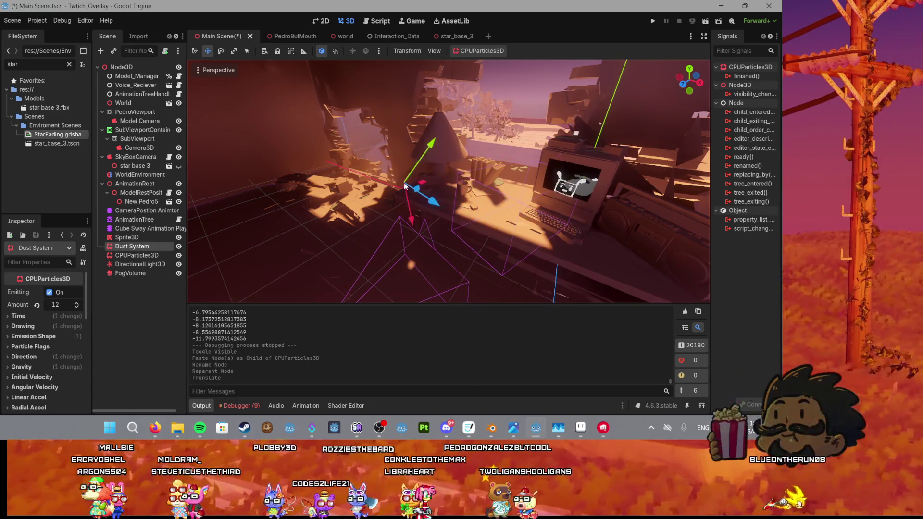
{"action": "key", "text": "ctrl+z"}
{"action": "scroll", "scroll_direction": "up", "scroll_amount": 3}
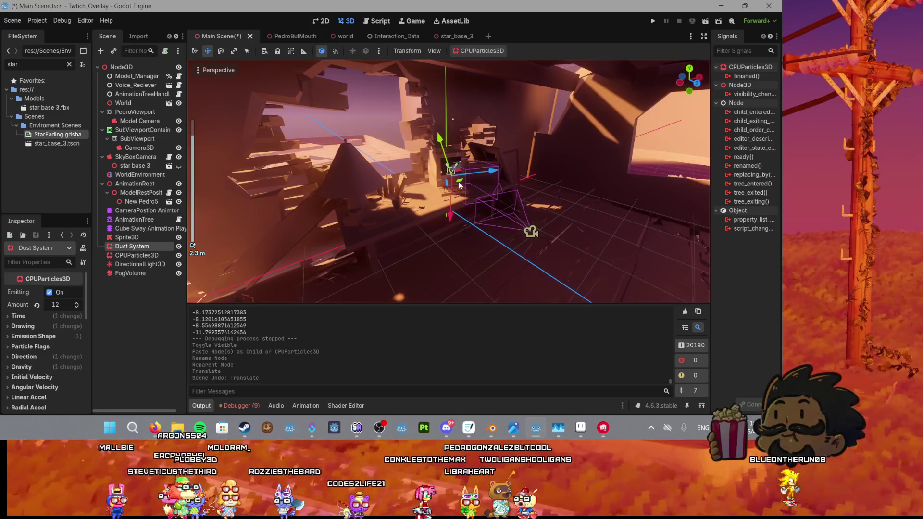
{"action": "scroll", "scroll_direction": "down", "scroll_amount": 3}
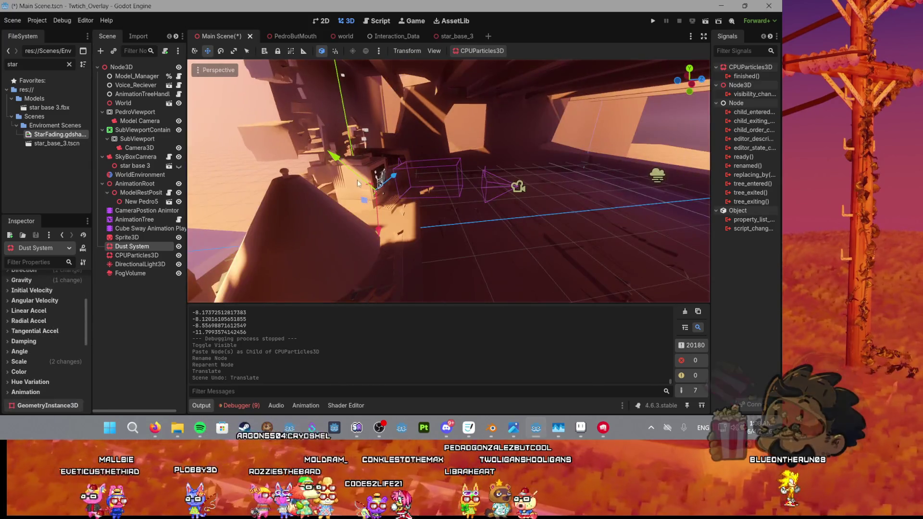
Step: Tilt the Dust System emitter, then undo the rotation
{"action": "key", "text": "e"}
{"action": "left_click_drag", "start_coordinate": [368, 174], "coordinate": [365, 204]}
{"action": "key", "text": "w"}
{"action": "key", "text": "ctrl+z"}
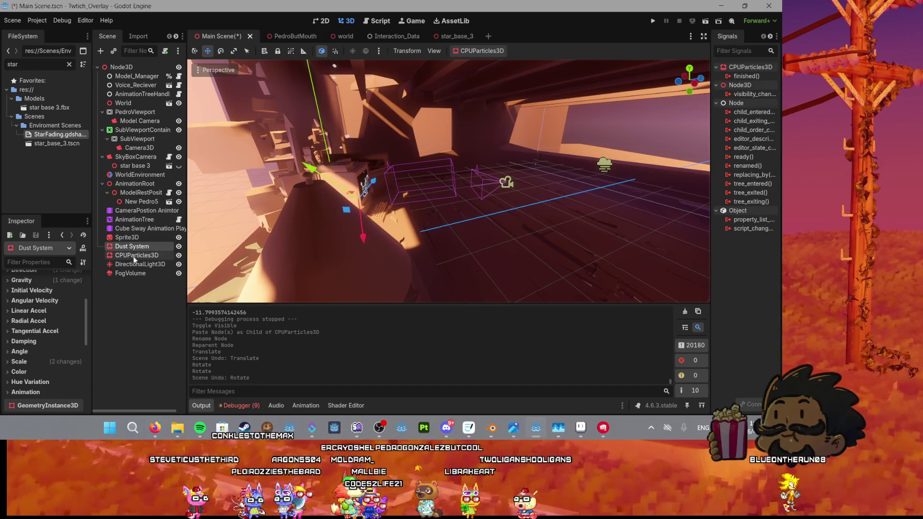
{"action": "scroll", "scroll_direction": "down", "scroll_amount": 3}
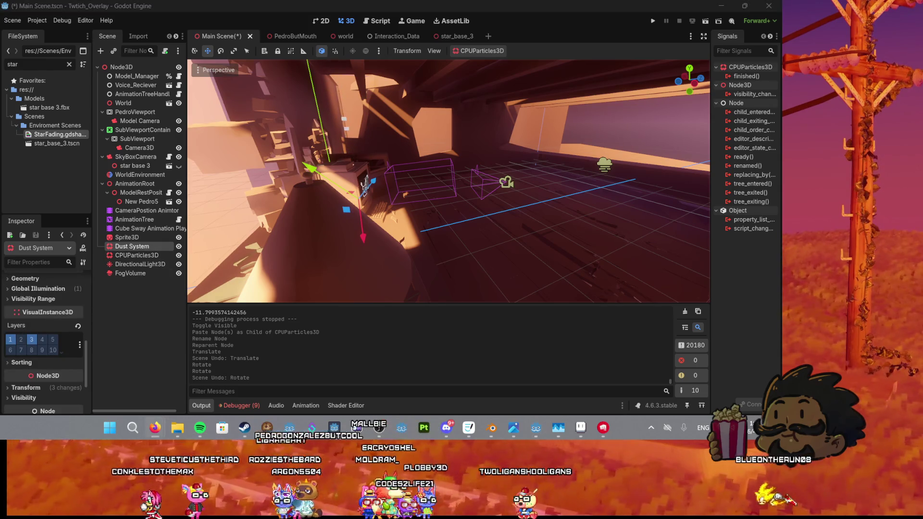
{"action": "scroll", "scroll_direction": "up", "scroll_amount": 3}
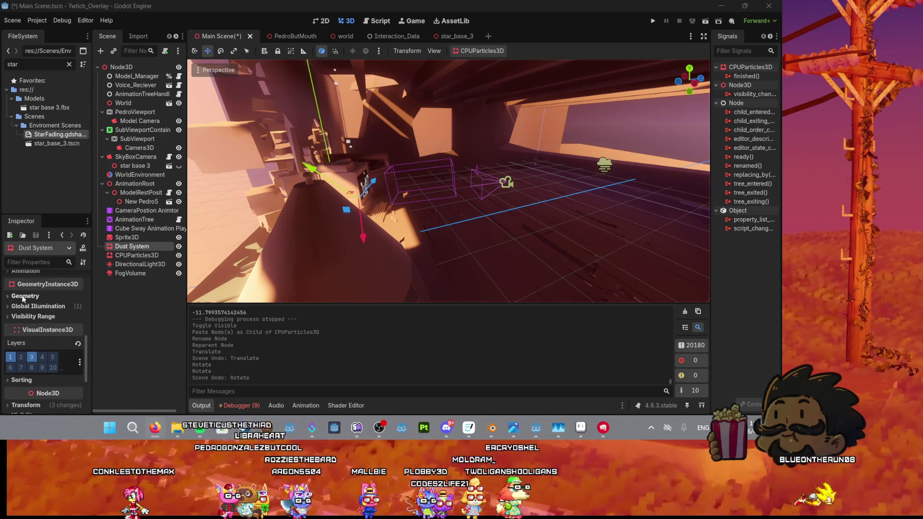
{"action": "scroll", "scroll_direction": "up", "scroll_amount": 3}
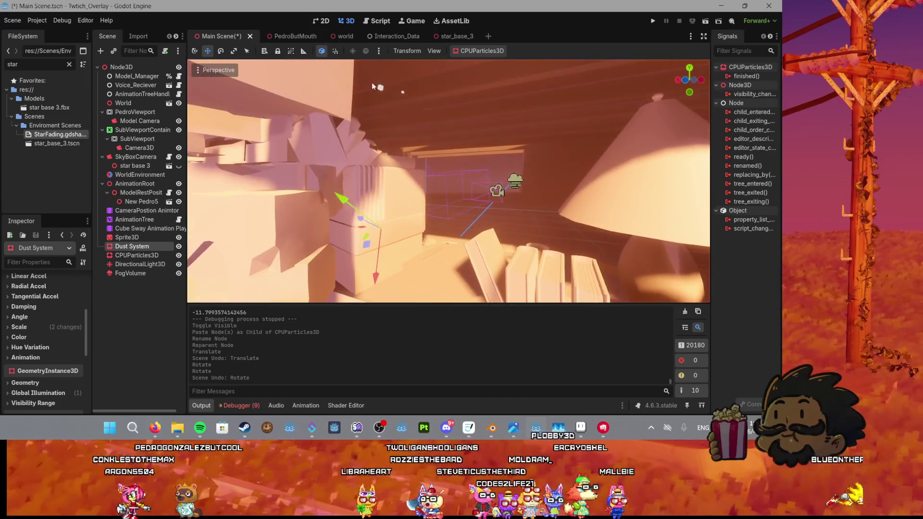
Step: Move the Dust System emitter onto the desk beside the books next to the monitor
{"action": "left_click", "coordinate": [220, 51]}
{"action": "left_click", "coordinate": [208, 50]}
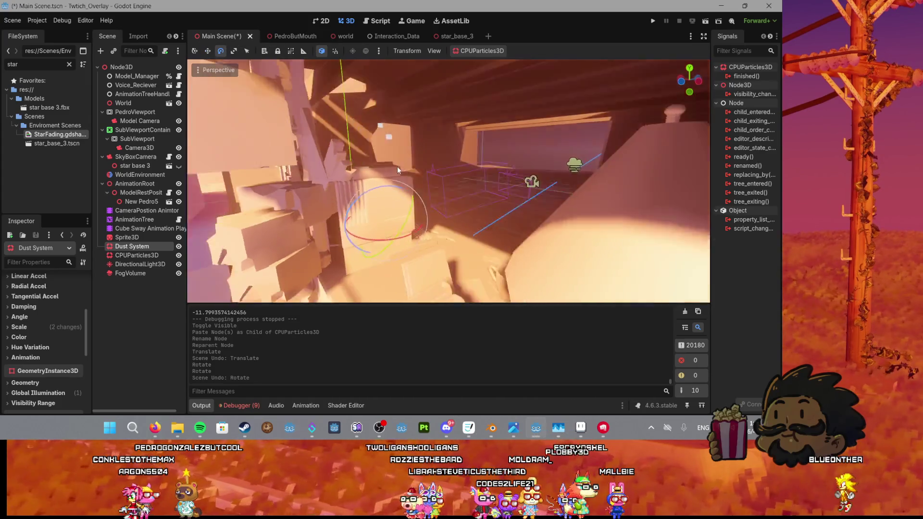
{"action": "scroll", "scroll_direction": "up", "scroll_amount": 3}
{"action": "left_click", "coordinate": [378, 52]}
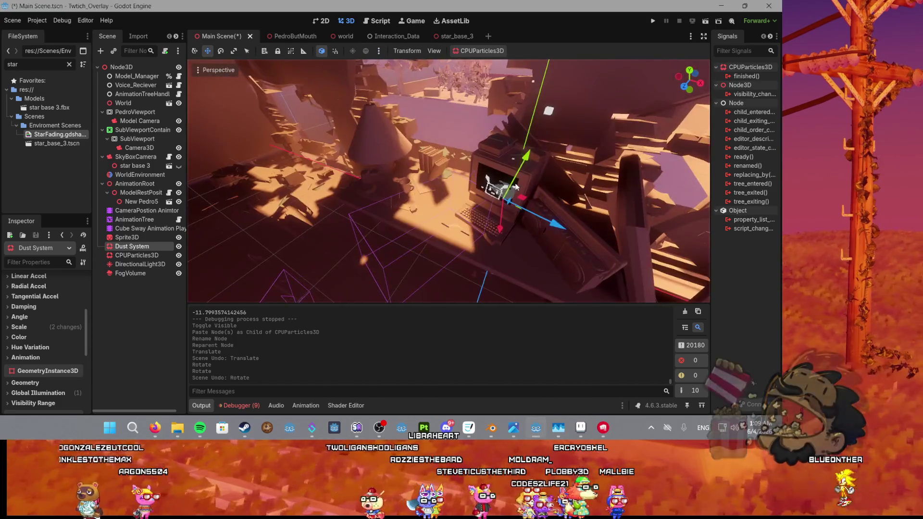
{"action": "key", "text": "g"}
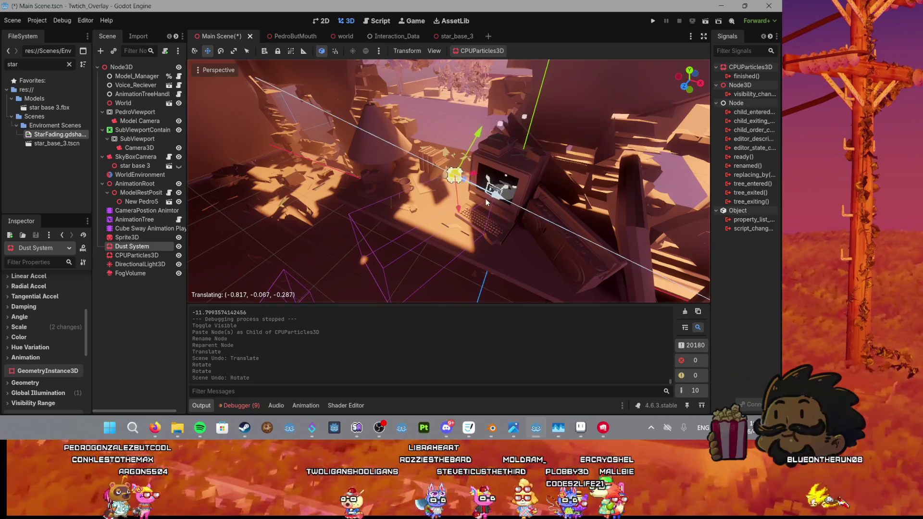
{"action": "left_click", "coordinate": [485, 198]}
{"action": "scroll", "scroll_direction": "up", "scroll_amount": 3}
{"action": "scroll", "scroll_direction": "down", "scroll_amount": 3}
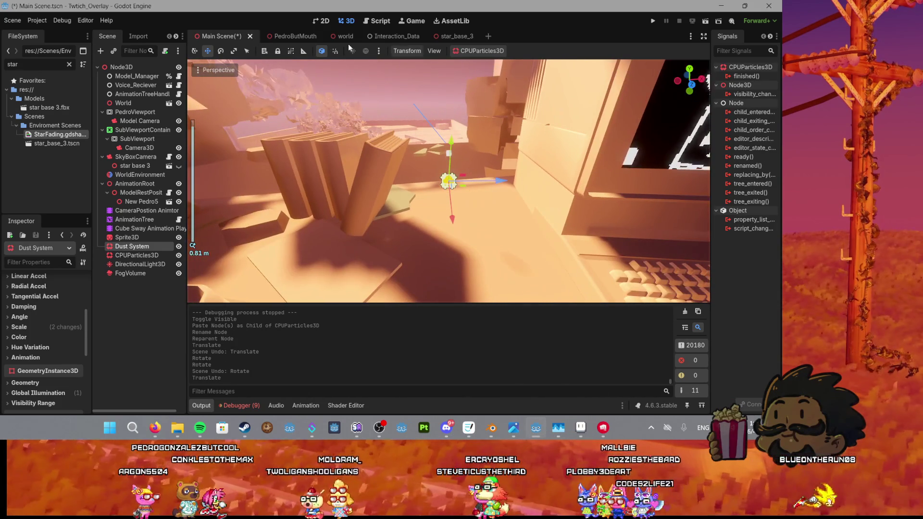
{"action": "left_click", "coordinate": [379, 51]}
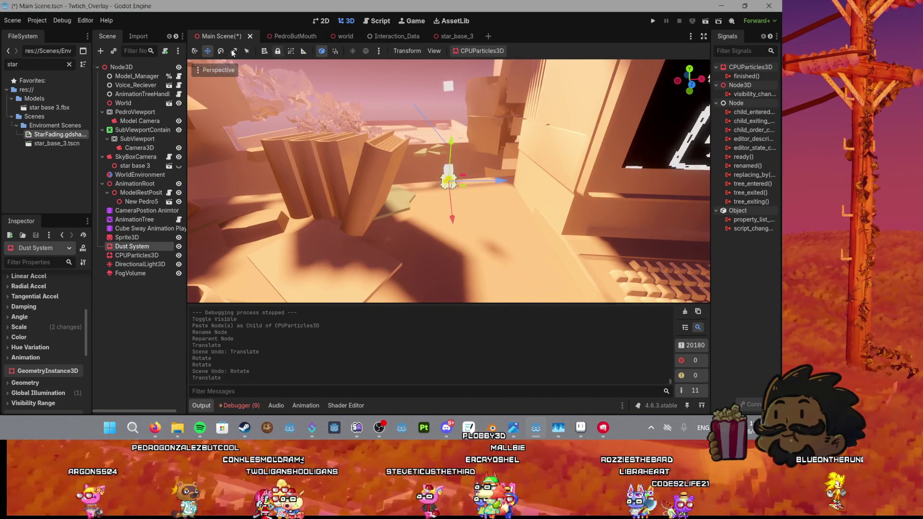
{"action": "left_click", "coordinate": [434, 50]}
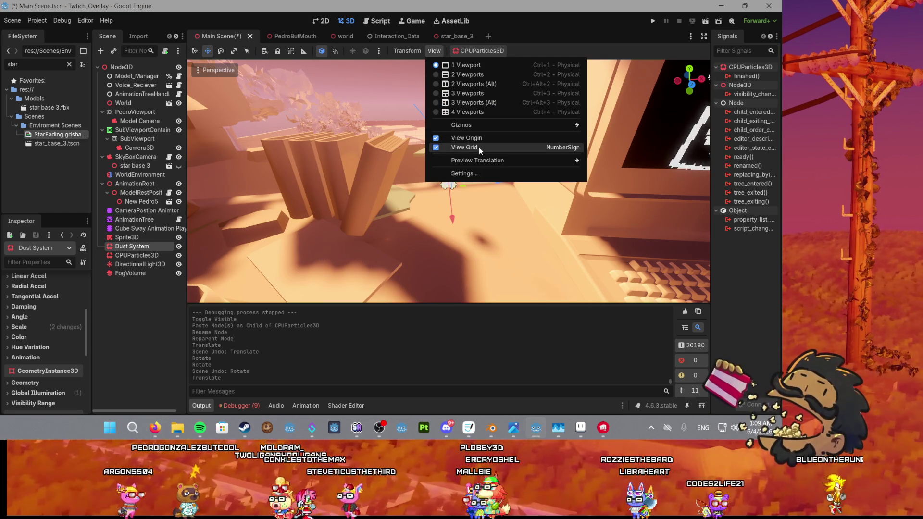
{"action": "mouse_move", "coordinate": [461, 127]}
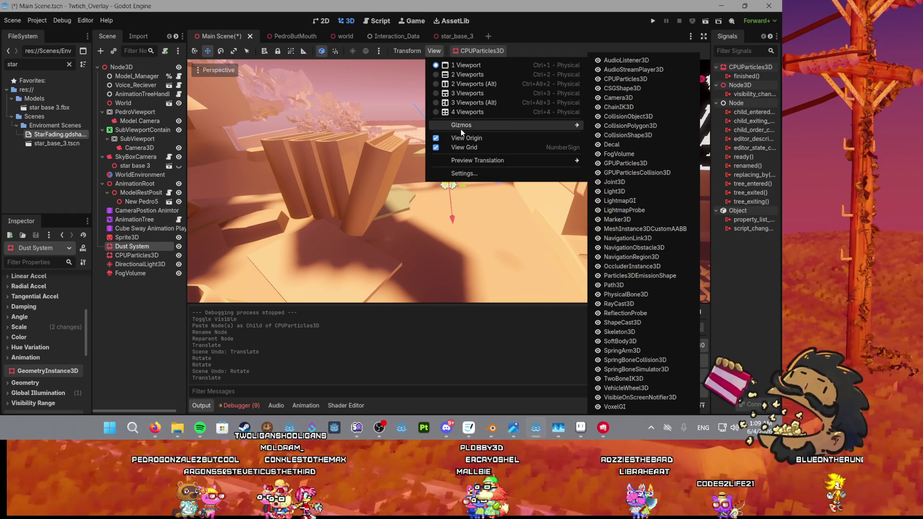
{"action": "left_click", "coordinate": [343, 102]}
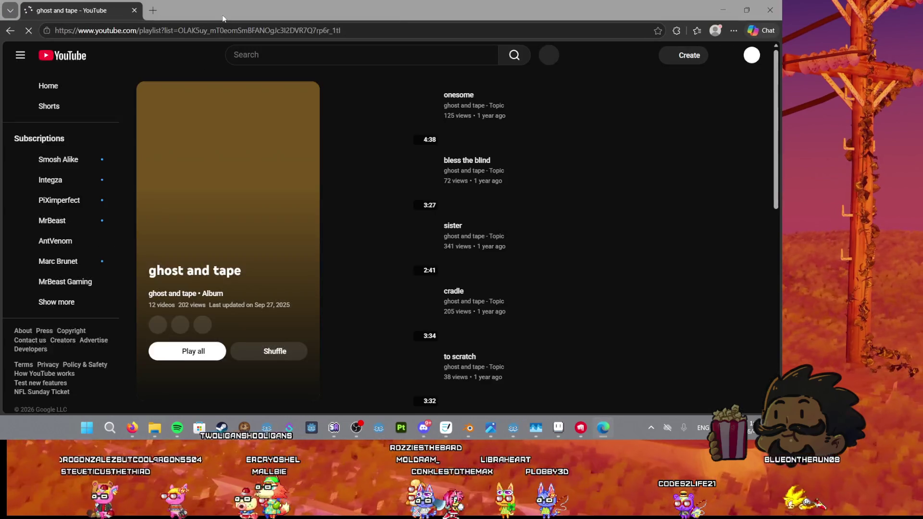
Step: Play 'onesome', the album's first track, and switch back to Godot
{"action": "left_click", "coordinate": [368, 136]}
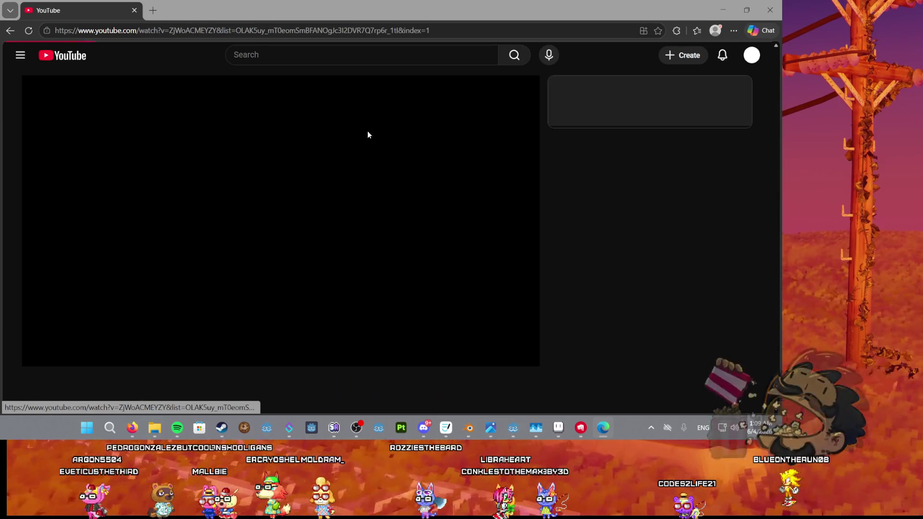
{"action": "key", "text": "alt+Tab"}
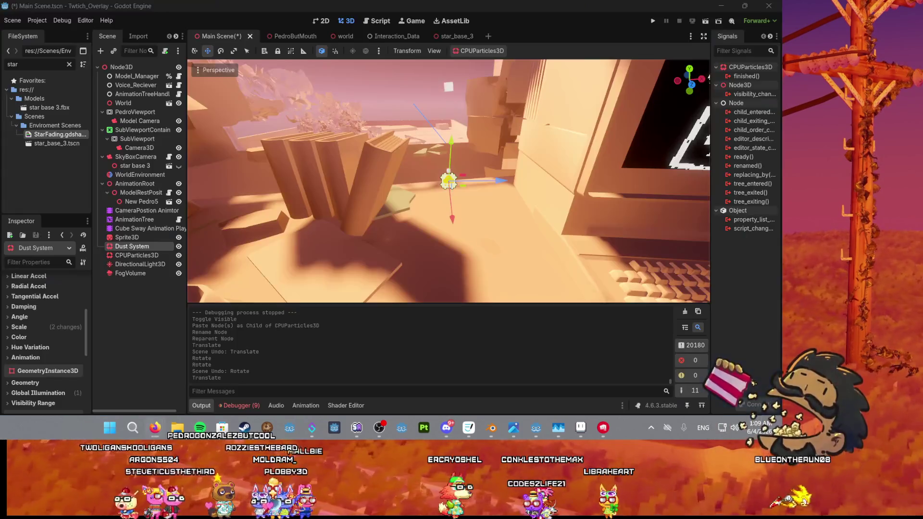
{"action": "left_click_drag", "start_coordinate": [0, 41], "coordinate": [571, 153]}
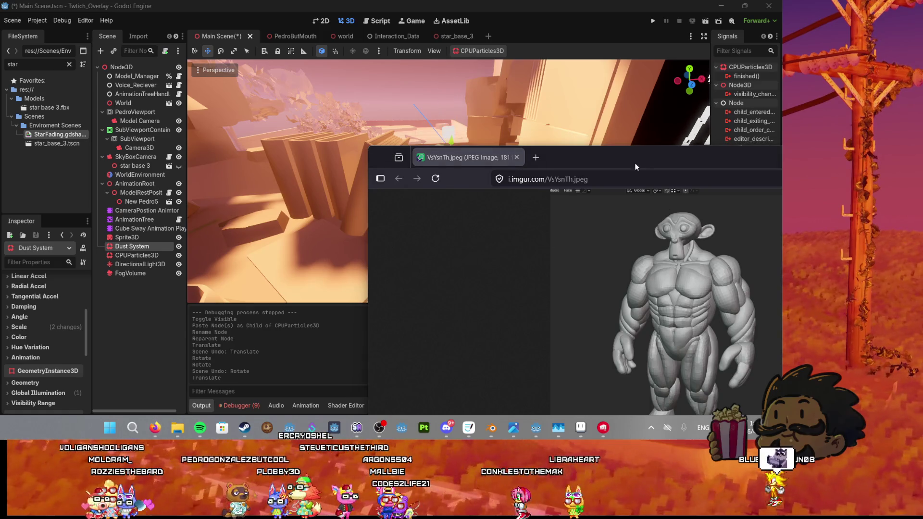
{"action": "left_click_drag", "start_coordinate": [636, 168], "coordinate": [601, 150]}
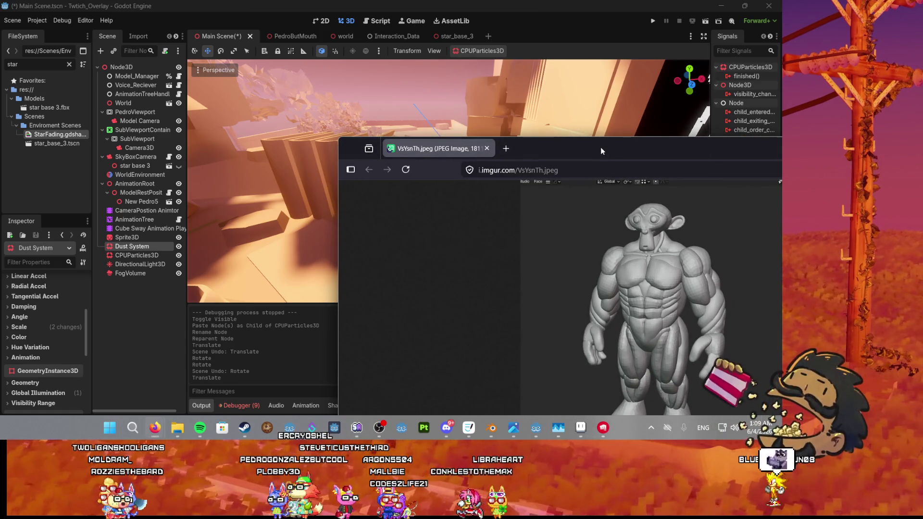
{"action": "left_click_drag", "start_coordinate": [645, 152], "coordinate": [626, 122]}
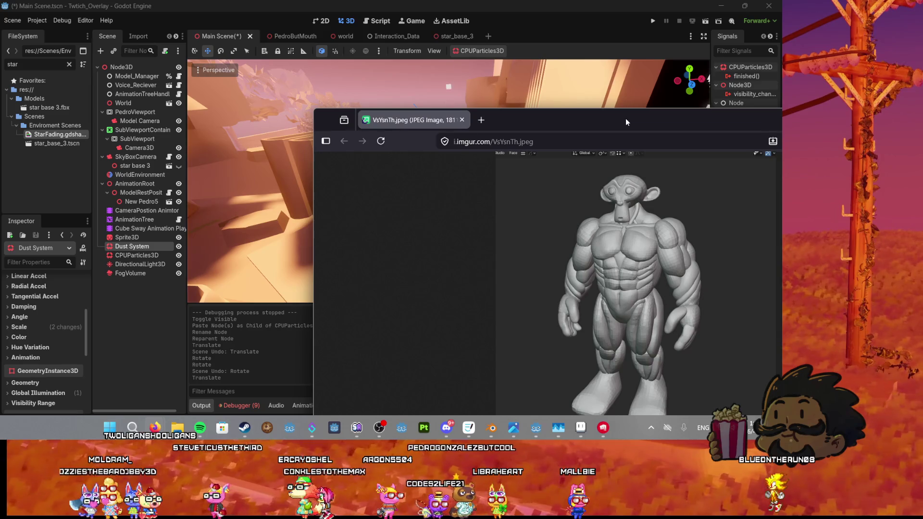
{"action": "left_click_drag", "start_coordinate": [626, 121], "coordinate": [629, 122]}
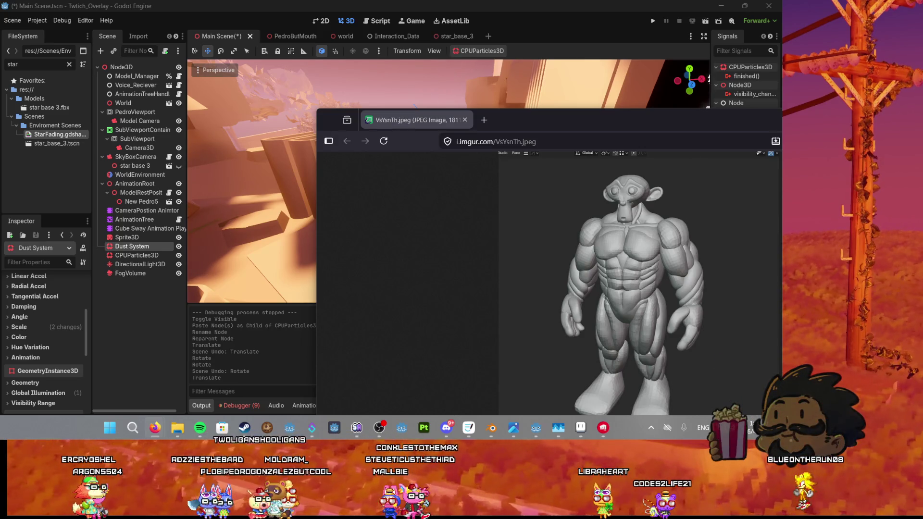
{"action": "left_click_drag", "start_coordinate": [516, 116], "coordinate": [353, 112]}
{"action": "left_click_drag", "start_coordinate": [520, 121], "coordinate": [448, 89]}
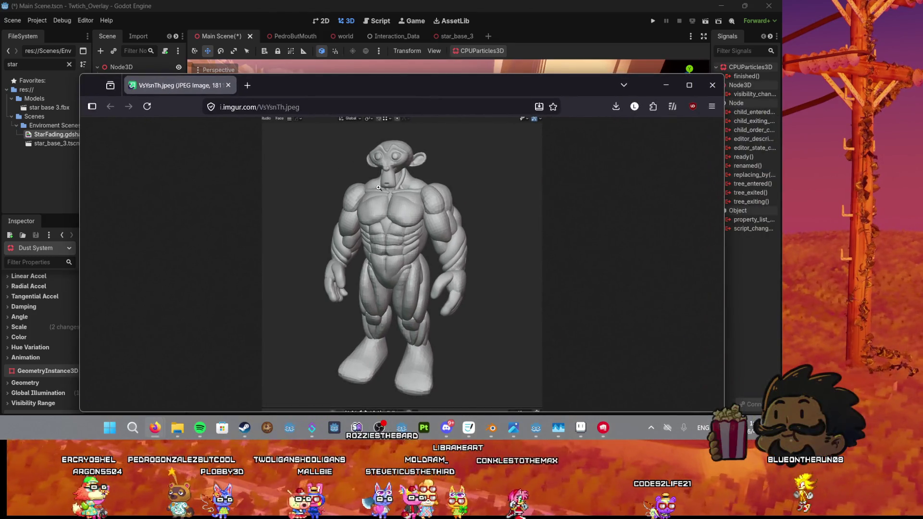
{"action": "left_click", "coordinate": [379, 187]}
{"action": "scroll", "scroll_direction": "down", "scroll_amount": 3}
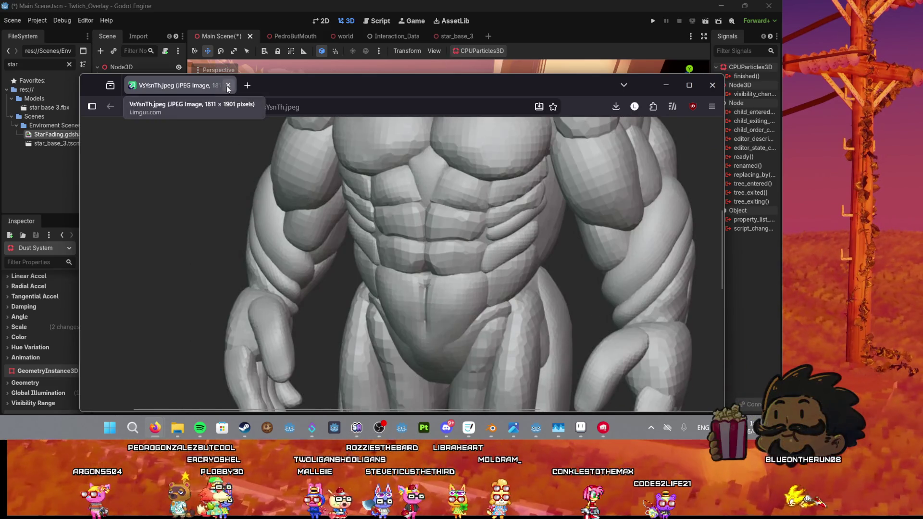
{"action": "left_click", "coordinate": [228, 85]}
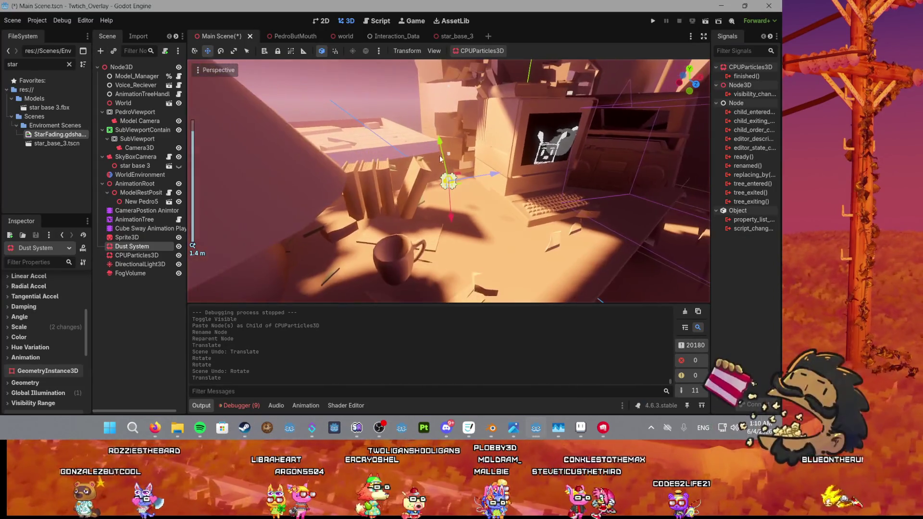
Step: Save the scene, then rotate the Dust System emitter, undoing one stray rotation
{"action": "scroll", "scroll_direction": "up", "scroll_amount": 3}
{"action": "key", "text": "ctrl+s"}
{"action": "scroll", "scroll_direction": "down", "scroll_amount": 3}
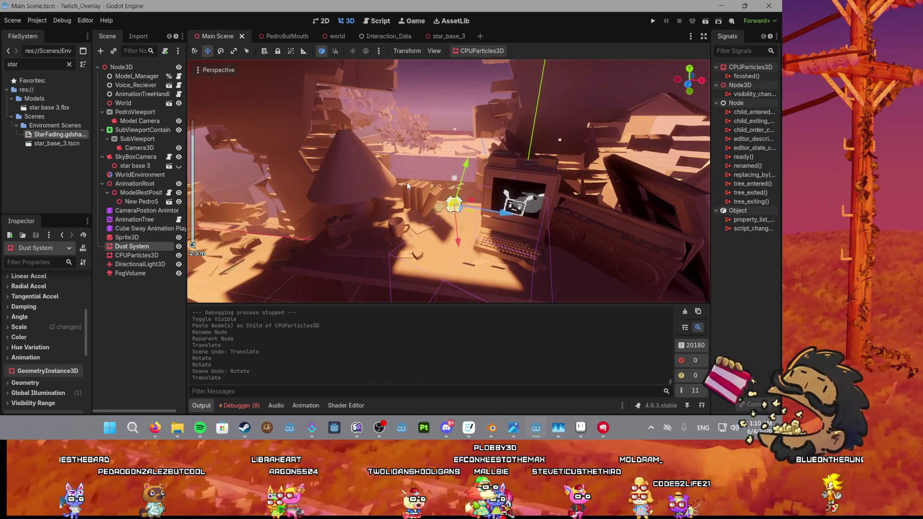
{"action": "scroll", "scroll_direction": "down", "scroll_amount": 3}
{"action": "key", "text": "f"}
{"action": "key", "text": "e"}
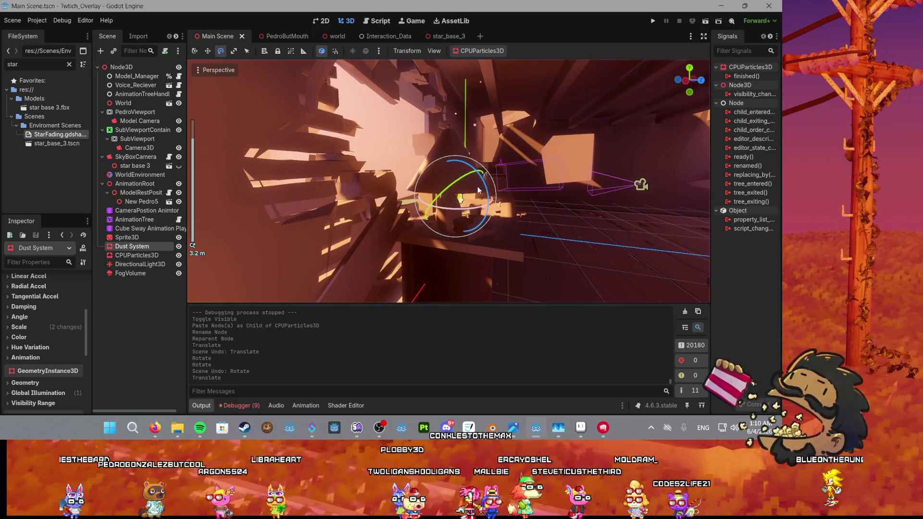
{"action": "left_click_drag", "start_coordinate": [484, 188], "coordinate": [487, 209]}
{"action": "left_click_drag", "start_coordinate": [461, 237], "coordinate": [466, 226]}
{"action": "key", "text": "ctrl+z"}
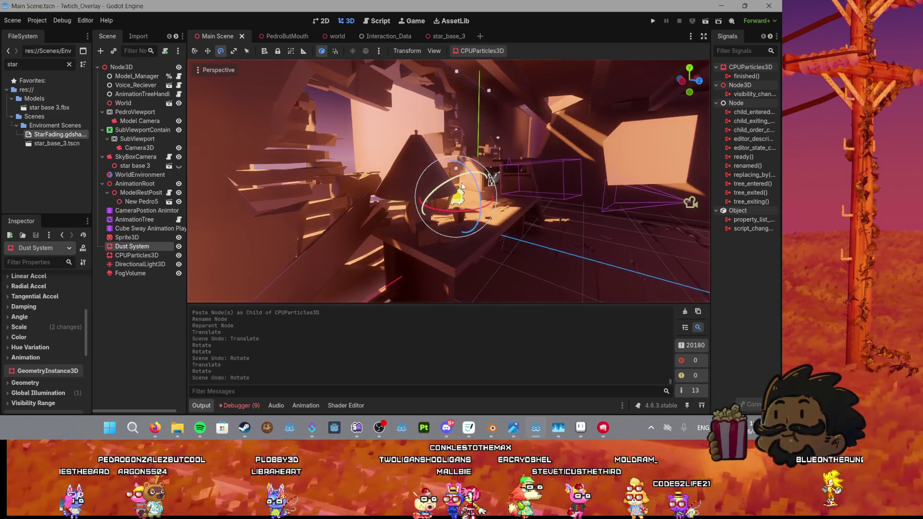
{"action": "left_click_drag", "start_coordinate": [469, 169], "coordinate": [468, 200]}
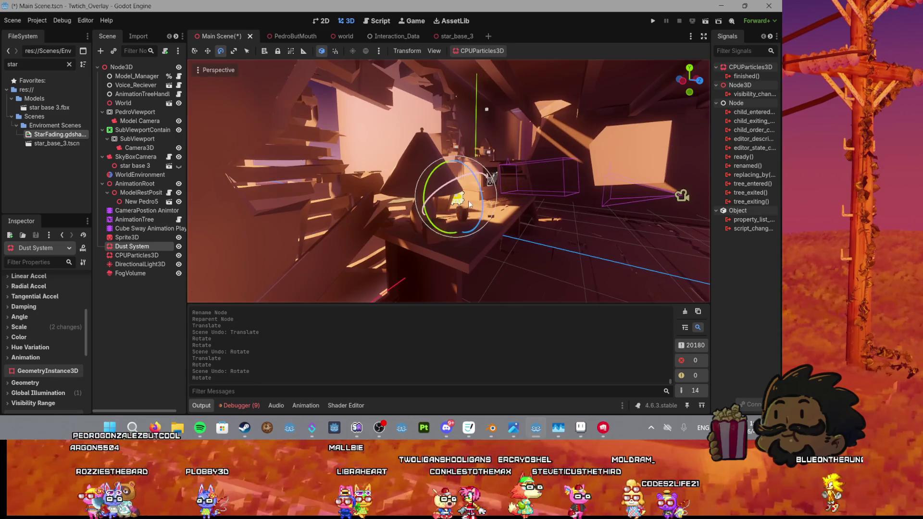
Step: Move the Dust System emitter to a new spot, save the scene, and close the editor
{"action": "key", "text": "w"}
{"action": "scroll", "scroll_direction": "down", "scroll_amount": 3}
{"action": "left_click_drag", "start_coordinate": [451, 166], "coordinate": [446, 147]}
{"action": "key", "text": "f"}
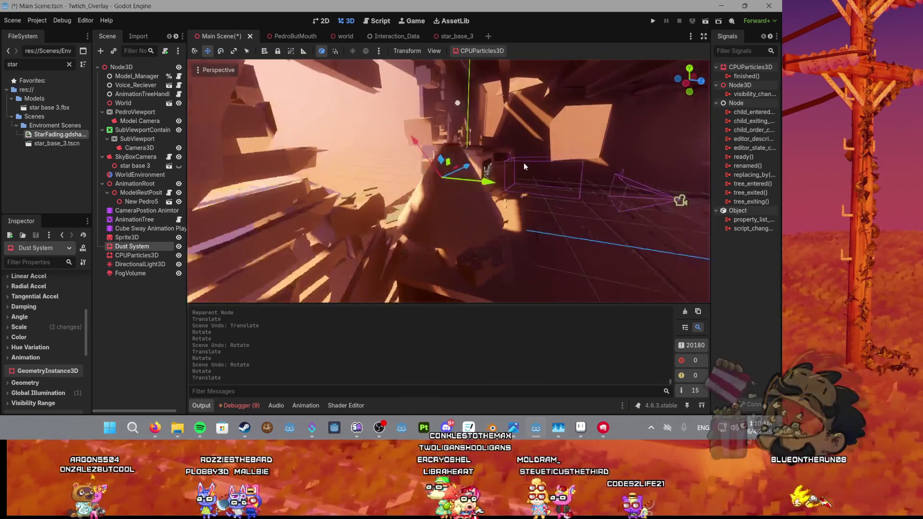
{"action": "key", "text": "ctrl+s"}
{"action": "left_click", "coordinate": [779, 5]}
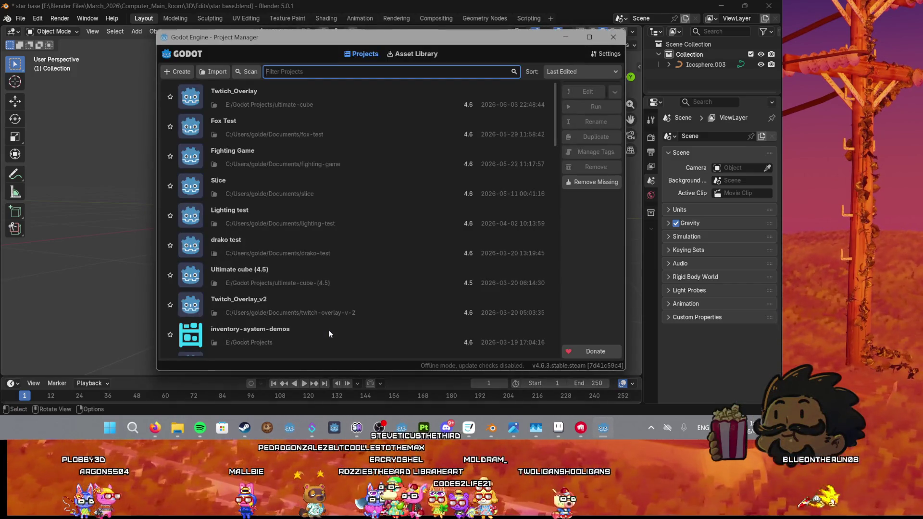
Step: Open the Twtich_Overlay project from the Project Manager
{"action": "left_click", "coordinate": [325, 103]}
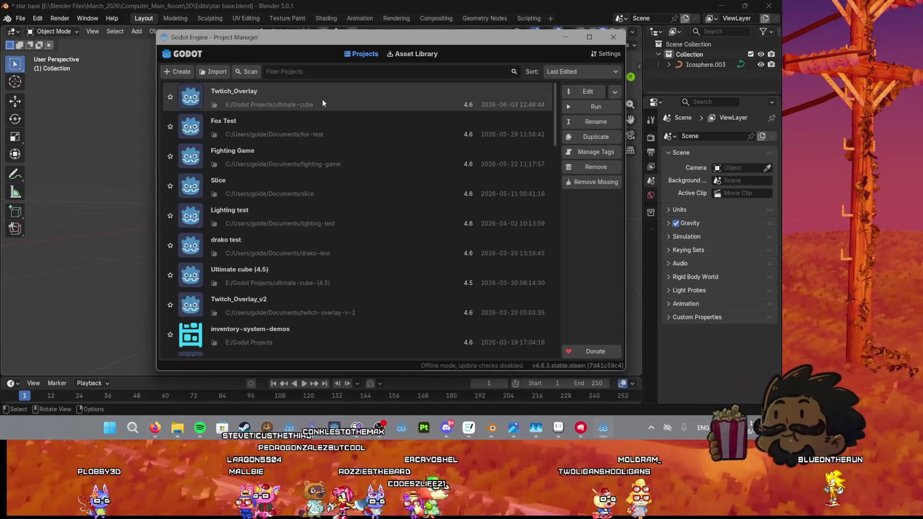
{"action": "double_click", "coordinate": [322, 99]}
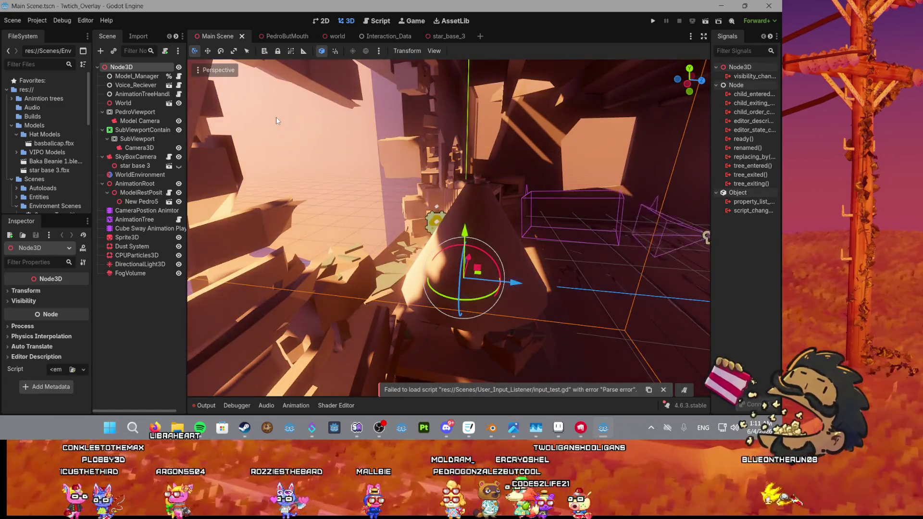
Step: Select the Dust System emitter and move it down and left beside the desk books
{"action": "left_click_drag", "start_coordinate": [605, 203], "coordinate": [487, 223]}
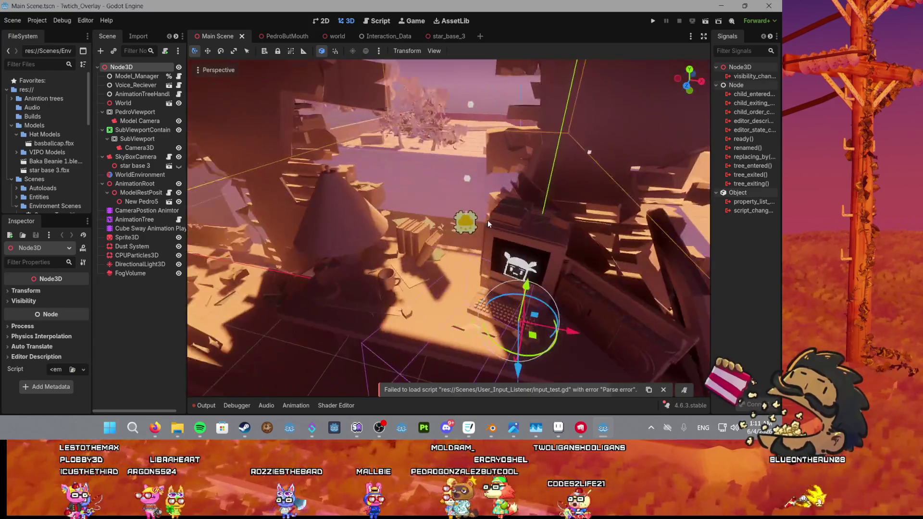
{"action": "left_click", "coordinate": [462, 221]}
{"action": "scroll", "scroll_direction": "up", "scroll_amount": 3}
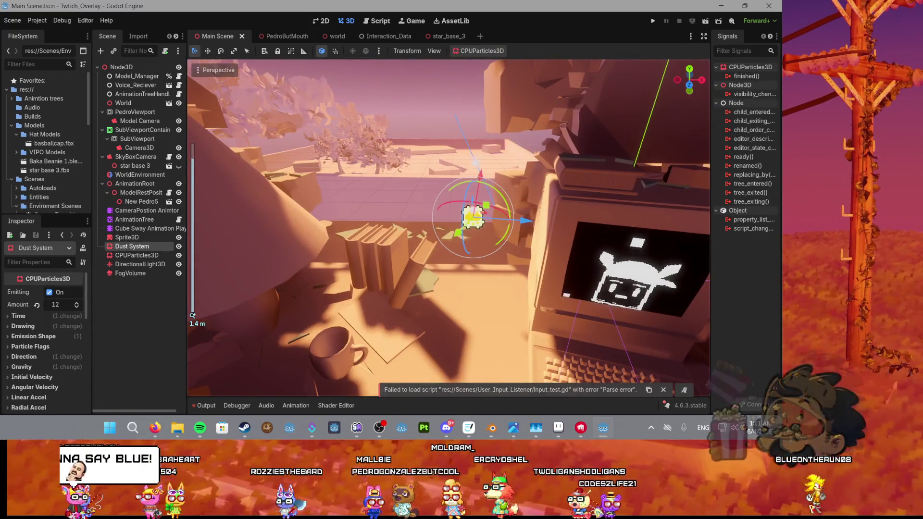
{"action": "left_click_drag", "start_coordinate": [390, 175], "coordinate": [506, 189]}
{"action": "key", "text": "e"}
{"action": "left_click_drag", "start_coordinate": [417, 222], "coordinate": [524, 204]}
{"action": "key", "text": "w"}
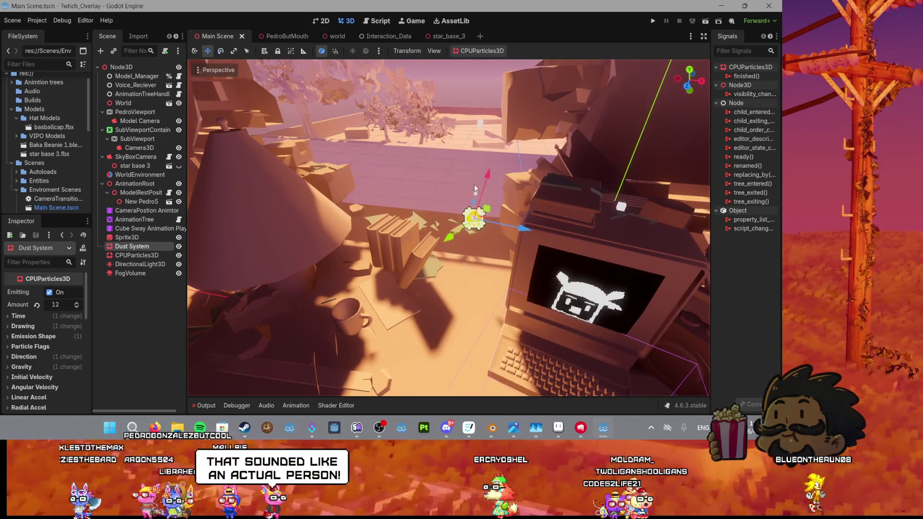
{"action": "left_click_drag", "start_coordinate": [483, 176], "coordinate": [397, 270]}
{"action": "left_click_drag", "start_coordinate": [467, 240], "coordinate": [310, 214]}
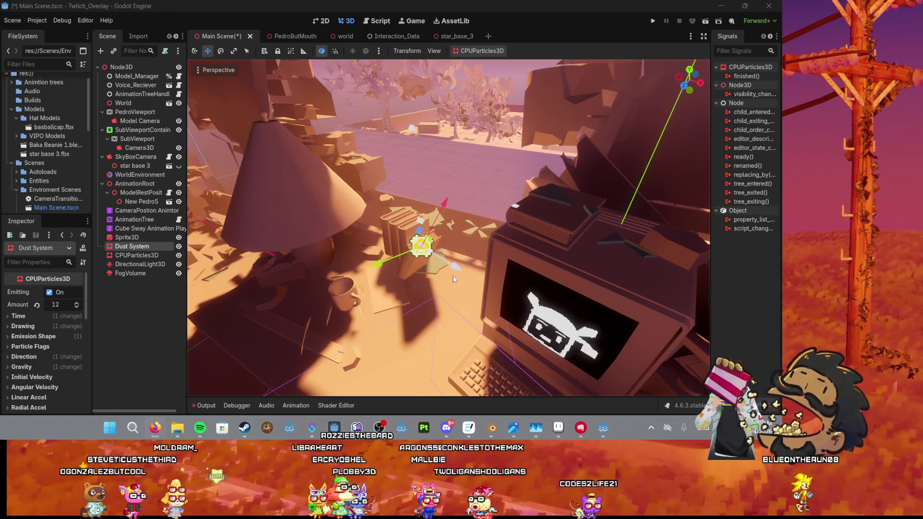
Step: Save the Main Scene and frame the view on the Dust System
{"action": "key", "text": "ctrl+s"}
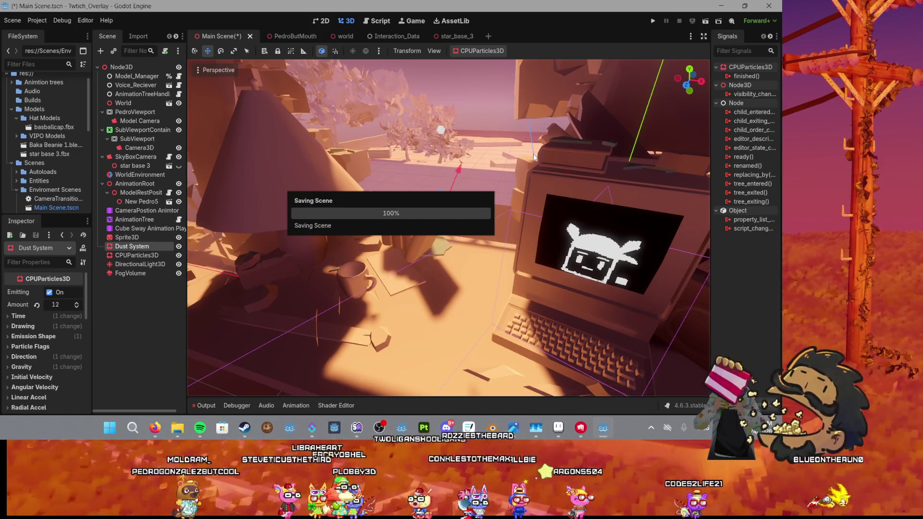
{"action": "key", "text": "f"}
{"action": "key", "text": "e"}
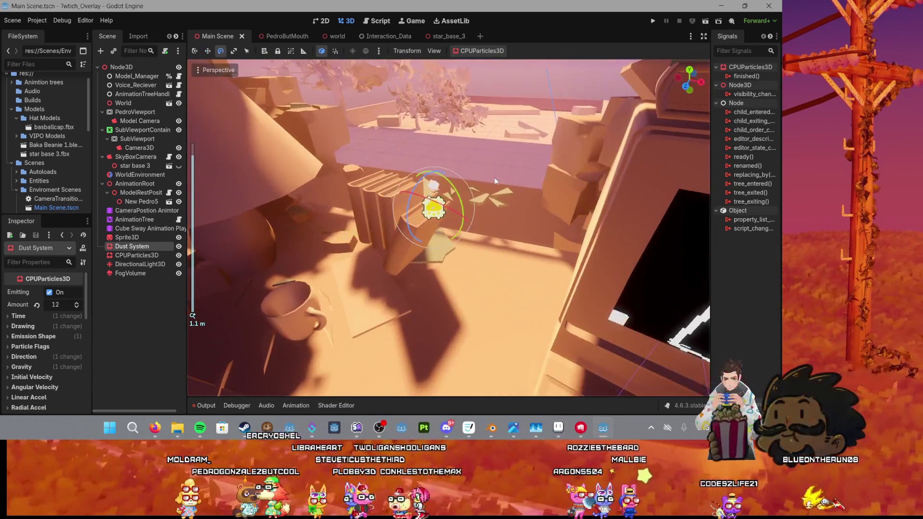
{"action": "scroll", "scroll_direction": "up", "scroll_amount": 3}
{"action": "key", "text": "w"}
{"action": "scroll", "scroll_direction": "down", "scroll_amount": 3}
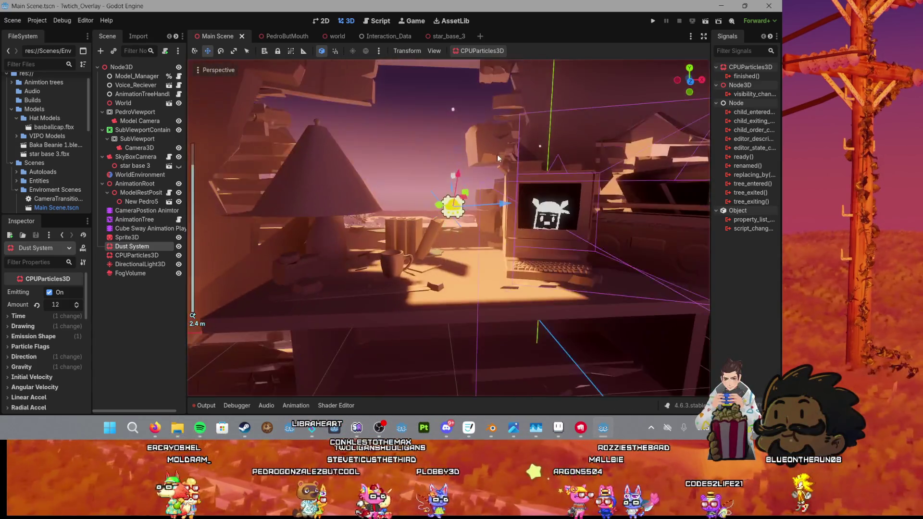
{"action": "left_click", "coordinate": [18, 316]}
{"action": "left_click", "coordinate": [18, 316]}
{"action": "left_click", "coordinate": [15, 326]}
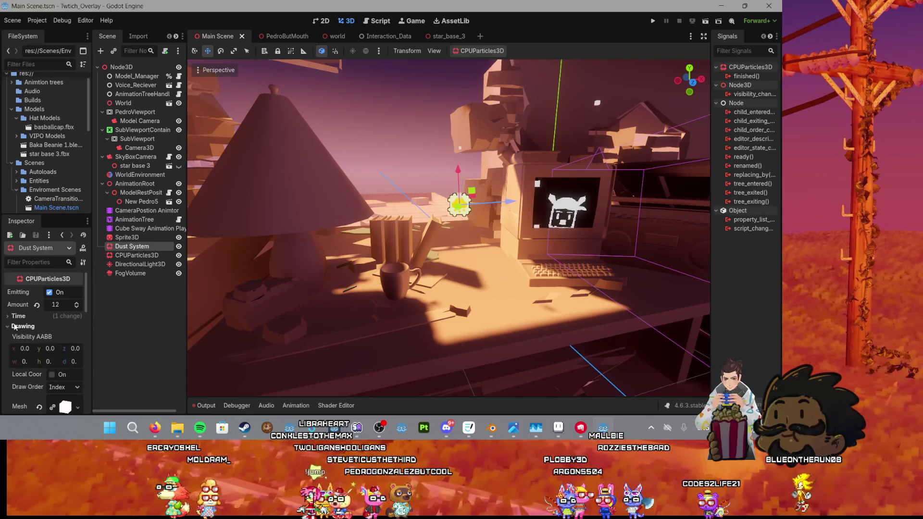
{"action": "left_click", "coordinate": [14, 327]}
{"action": "left_click", "coordinate": [11, 337]}
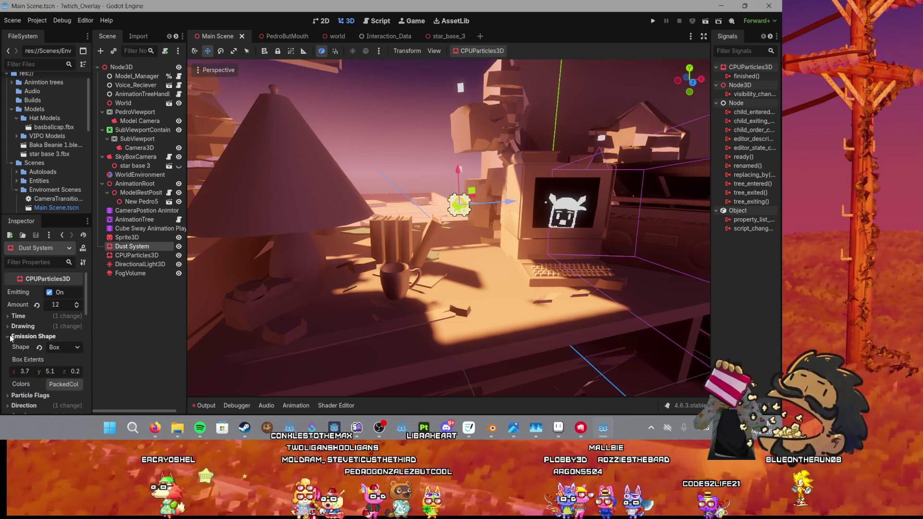
{"action": "left_click", "coordinate": [63, 347]}
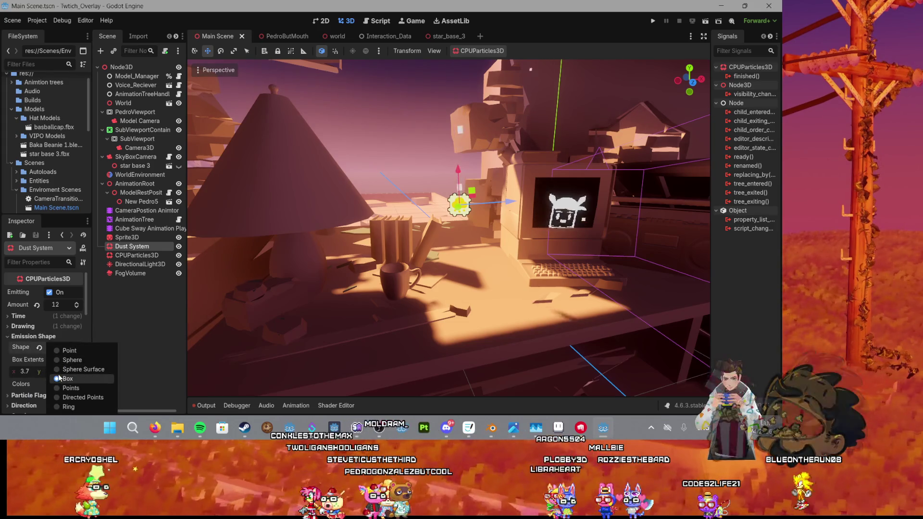
{"action": "scroll", "scroll_direction": "up", "scroll_amount": 3}
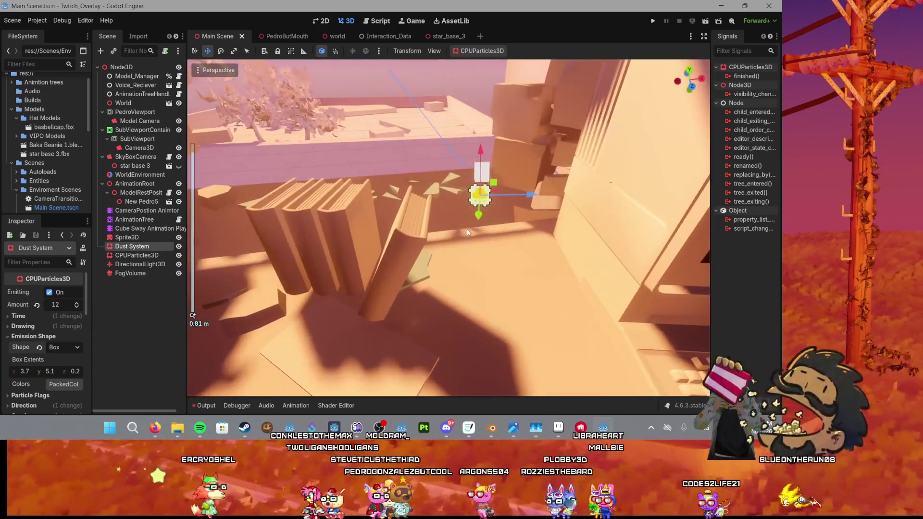
{"action": "left_click", "coordinate": [304, 51]}
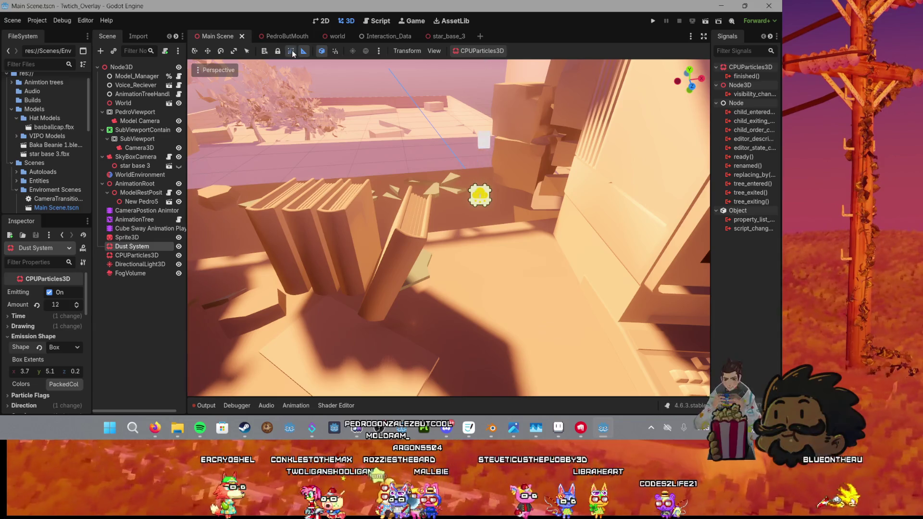
{"action": "left_click", "coordinate": [291, 51]}
{"action": "left_click", "coordinate": [291, 51]}
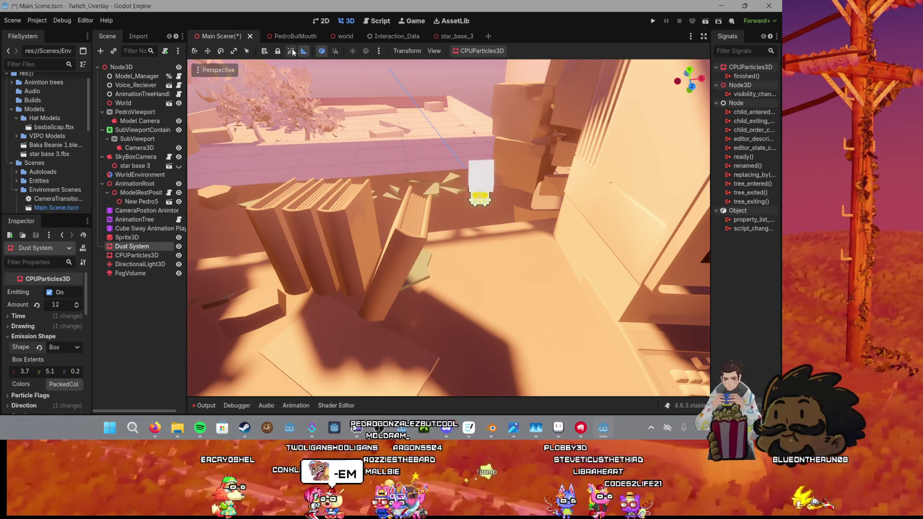
{"action": "left_click_drag", "start_coordinate": [441, 114], "coordinate": [420, 209]}
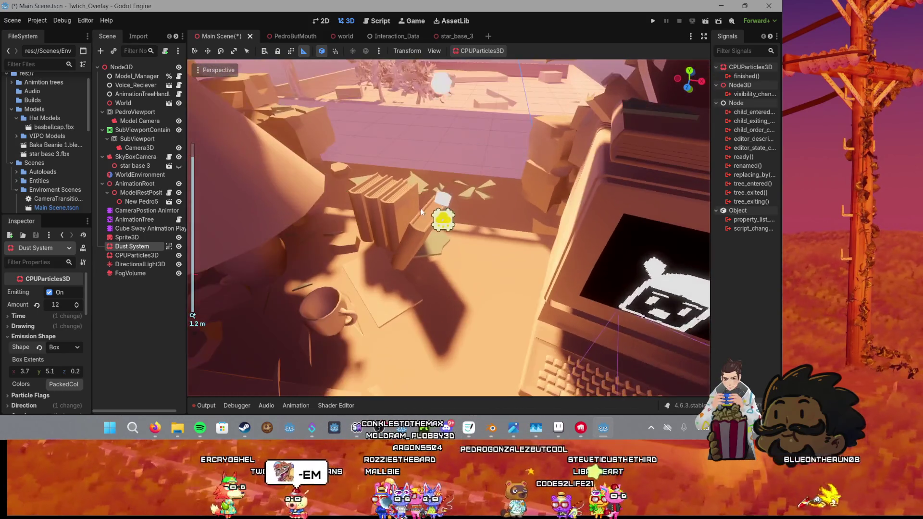
{"action": "left_click", "coordinate": [292, 51]}
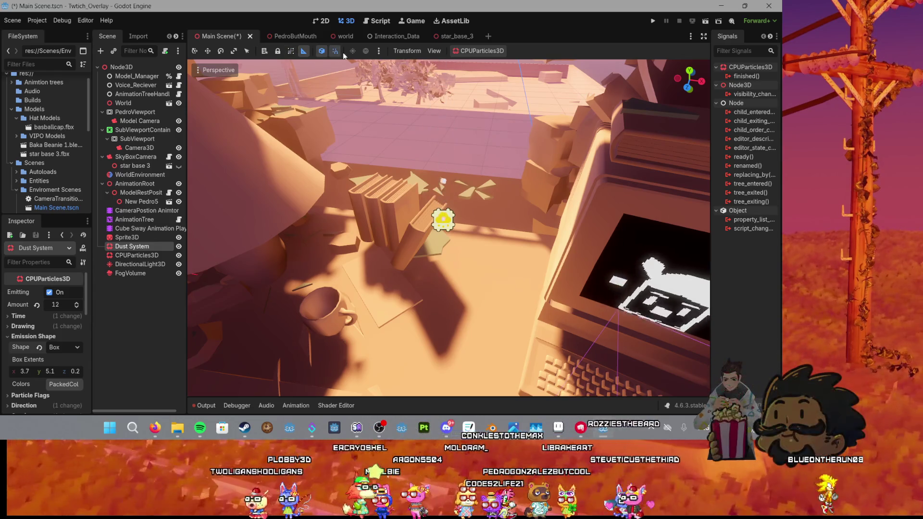
{"action": "left_click", "coordinate": [195, 51]}
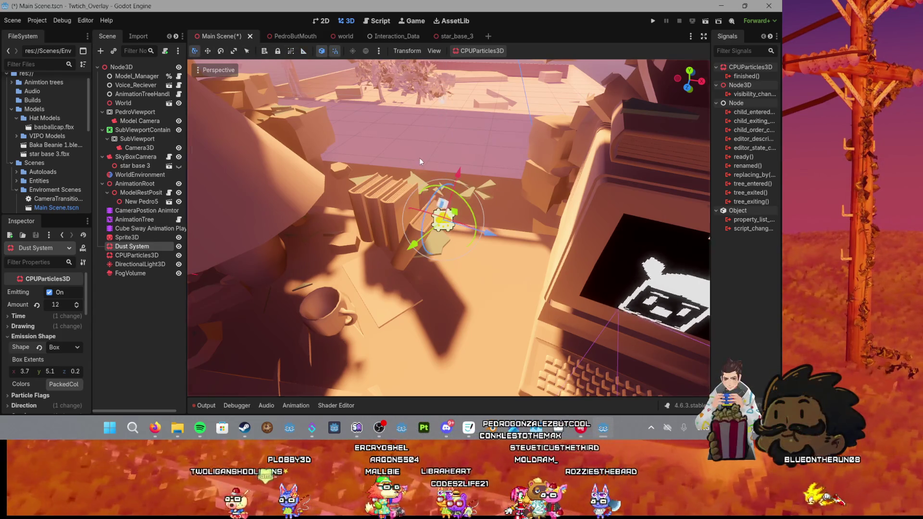
{"action": "scroll", "scroll_direction": "up", "scroll_amount": 3}
{"action": "left_click_drag", "start_coordinate": [415, 156], "coordinate": [334, 150]}
{"action": "left_click", "coordinate": [377, 51]}
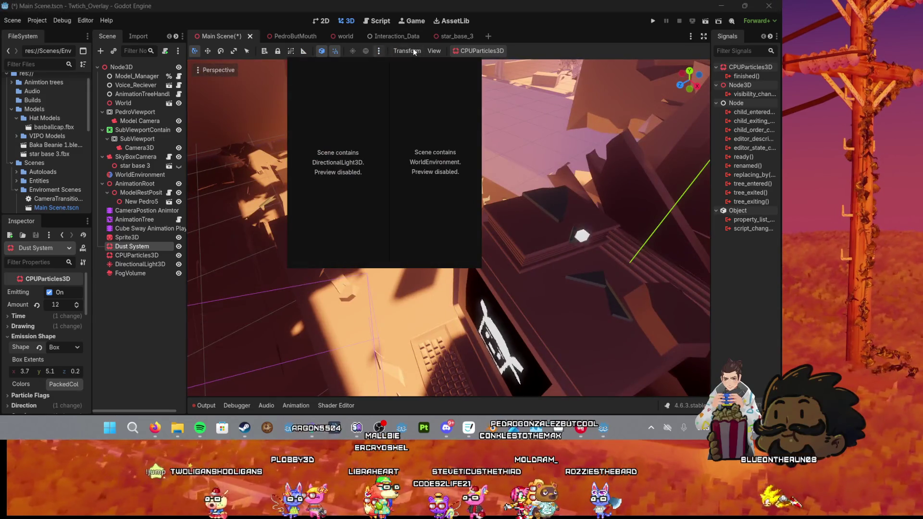
{"action": "left_click", "coordinate": [429, 51]}
{"action": "mouse_move", "coordinate": [408, 51]}
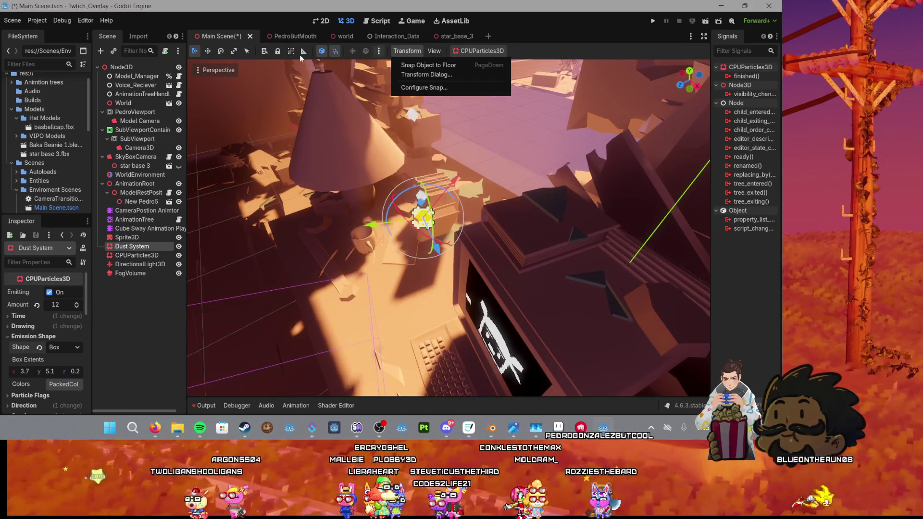
{"action": "left_click_drag", "start_coordinate": [370, 181], "coordinate": [426, 187]}
{"action": "scroll", "scroll_direction": "down", "scroll_amount": 3}
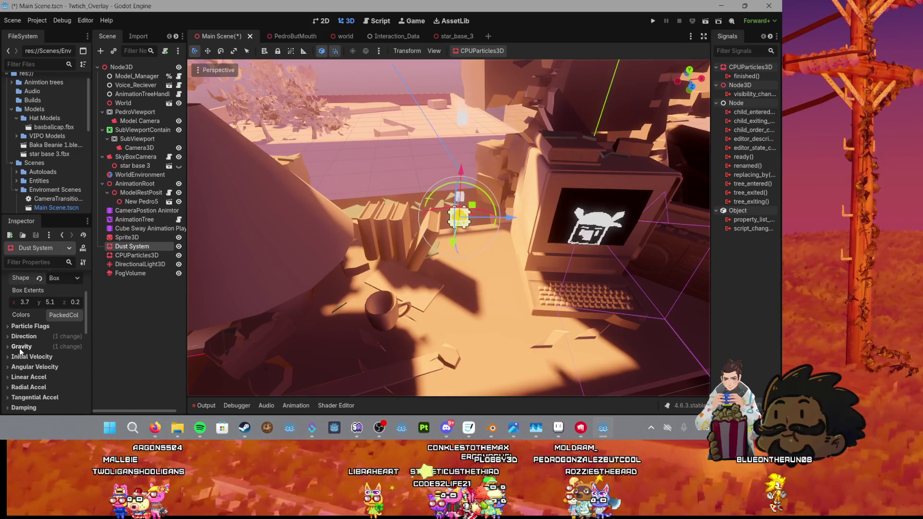
Step: Set the Dust System's Emission Shape to Point
{"action": "scroll", "scroll_direction": "up", "scroll_amount": 3}
{"action": "scroll", "scroll_direction": "up", "scroll_amount": 3}
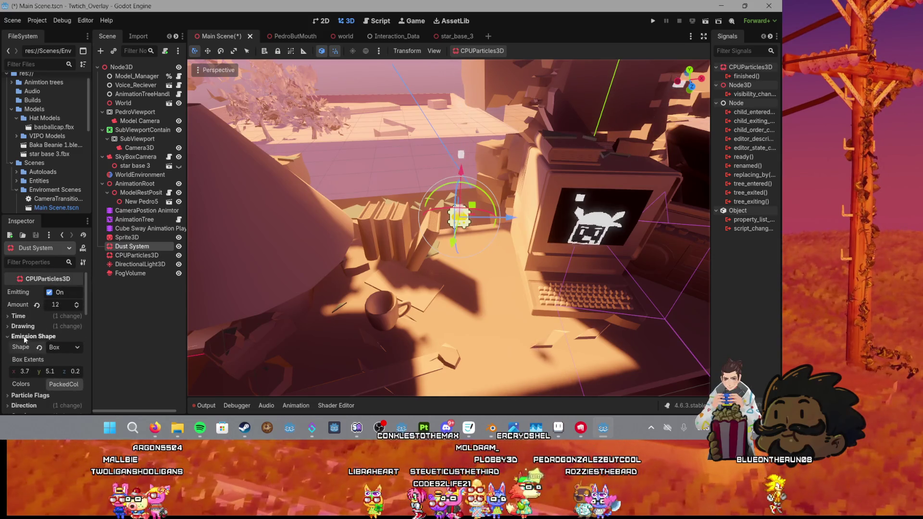
{"action": "left_click", "coordinate": [20, 336]}
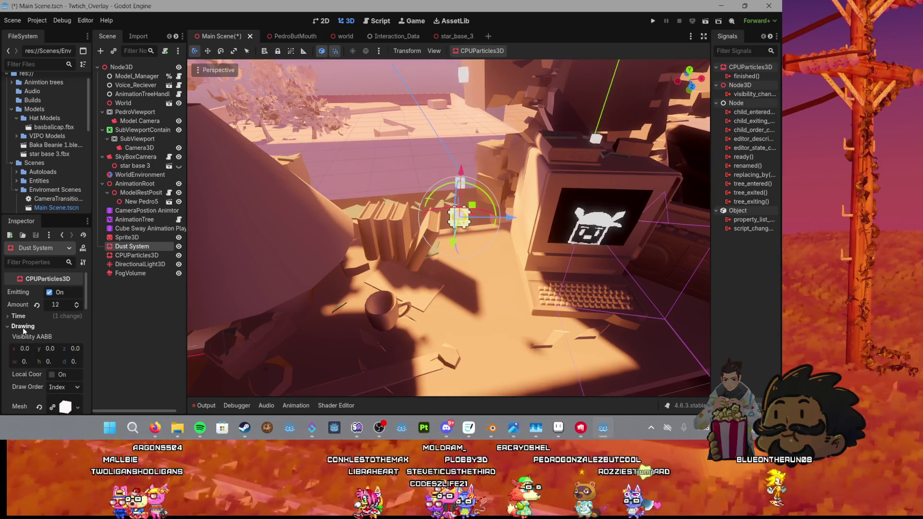
{"action": "left_click", "coordinate": [20, 337]}
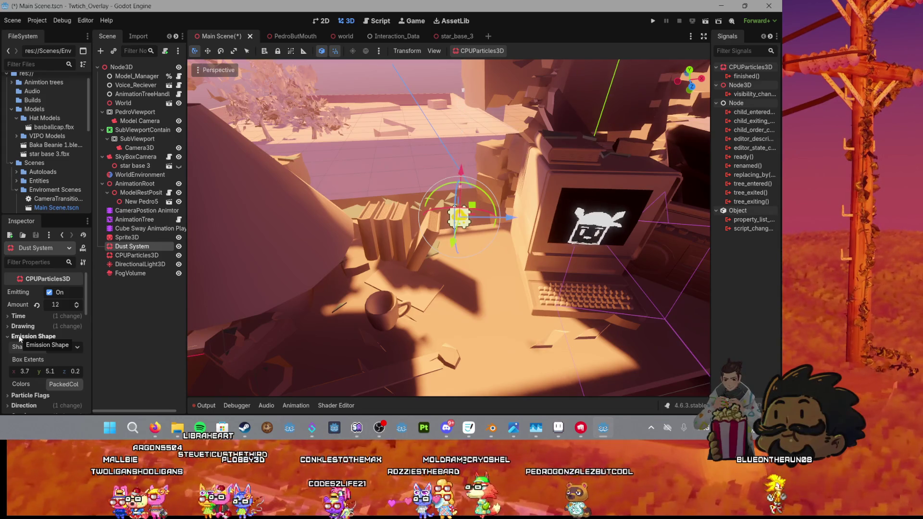
{"action": "scroll", "scroll_direction": "down", "scroll_amount": 3}
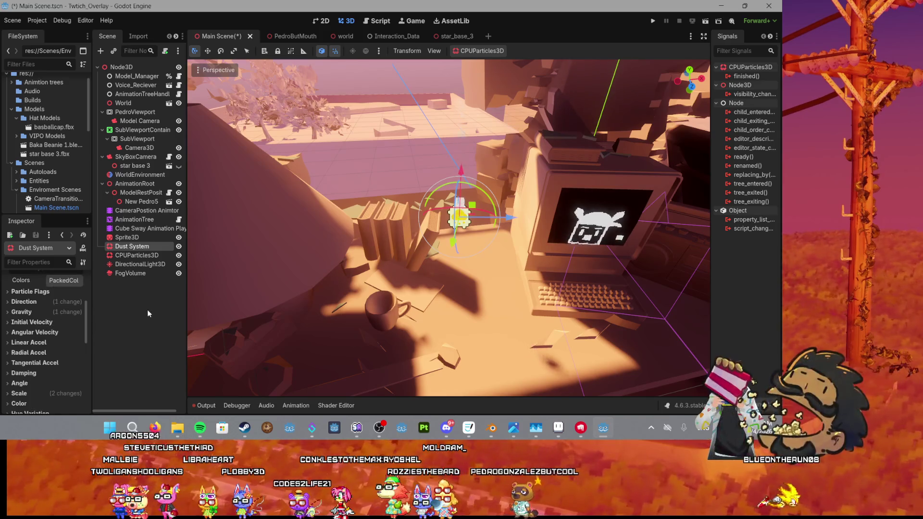
{"action": "scroll", "scroll_direction": "up", "scroll_amount": 3}
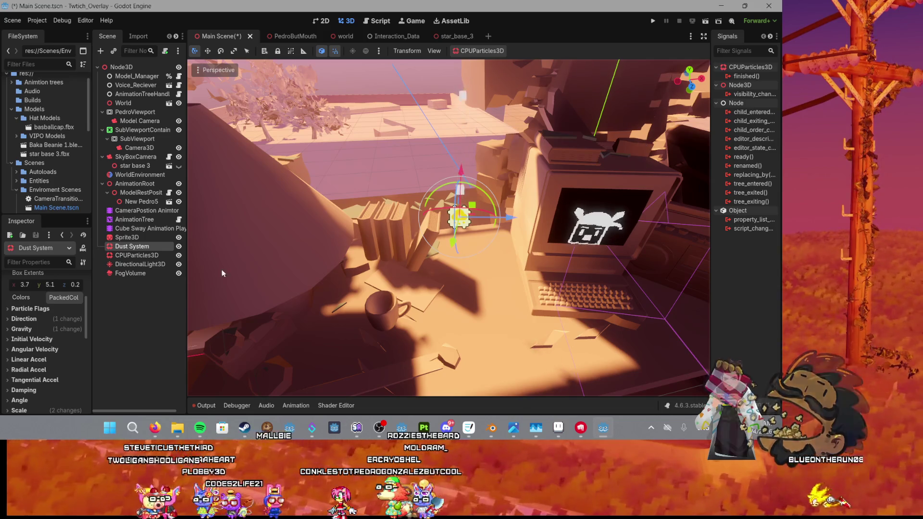
{"action": "scroll", "scroll_direction": "up", "scroll_amount": 3}
{"action": "scroll", "scroll_direction": "up", "scroll_amount": 3}
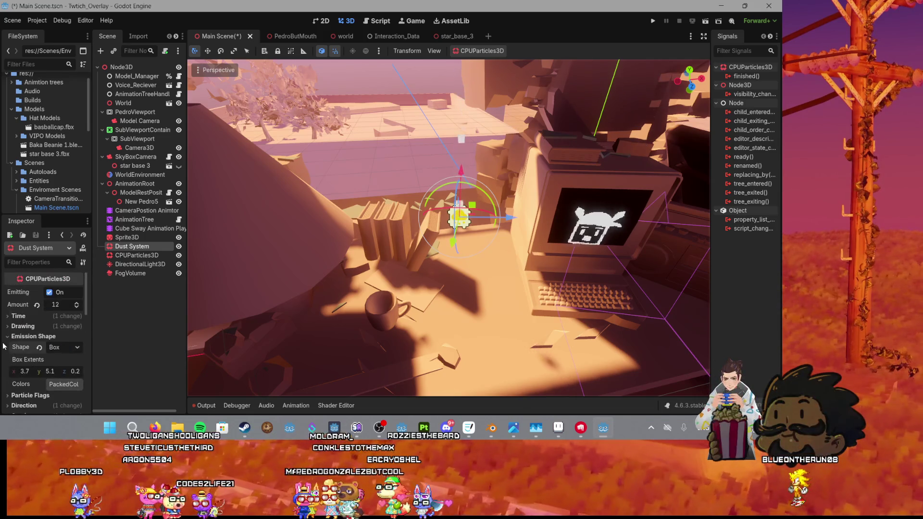
{"action": "left_click", "coordinate": [62, 347]}
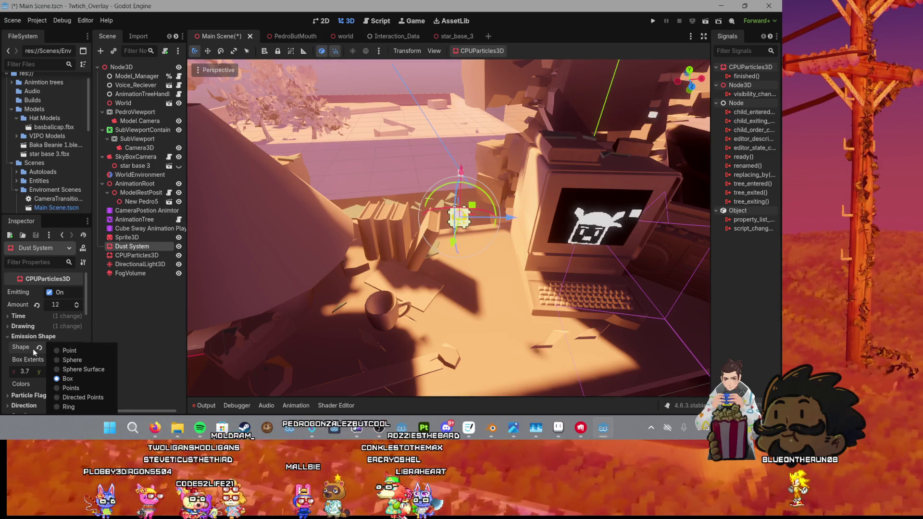
{"action": "left_click", "coordinate": [60, 358]}
{"action": "left_click", "coordinate": [60, 348]}
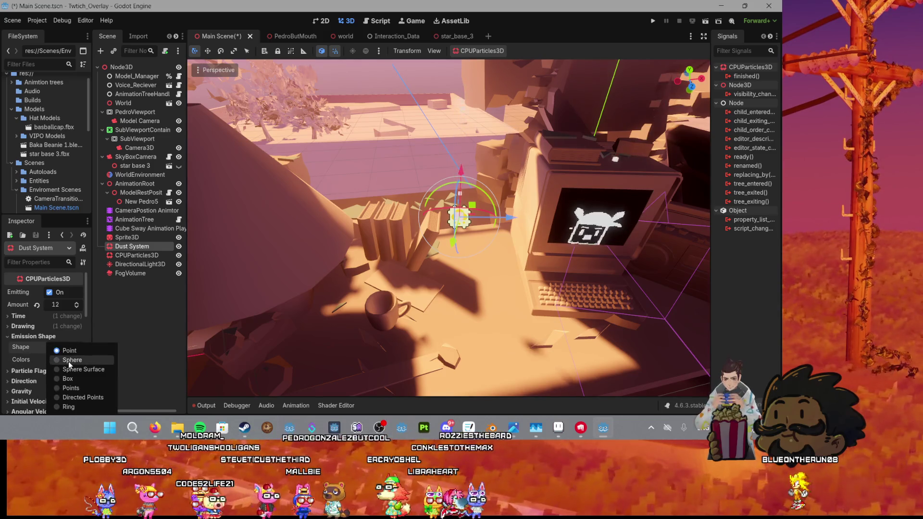
{"action": "left_click", "coordinate": [471, 205]}
Step: Delete the Dust System node from the scene
{"action": "scroll", "scroll_direction": "down", "scroll_amount": 3}
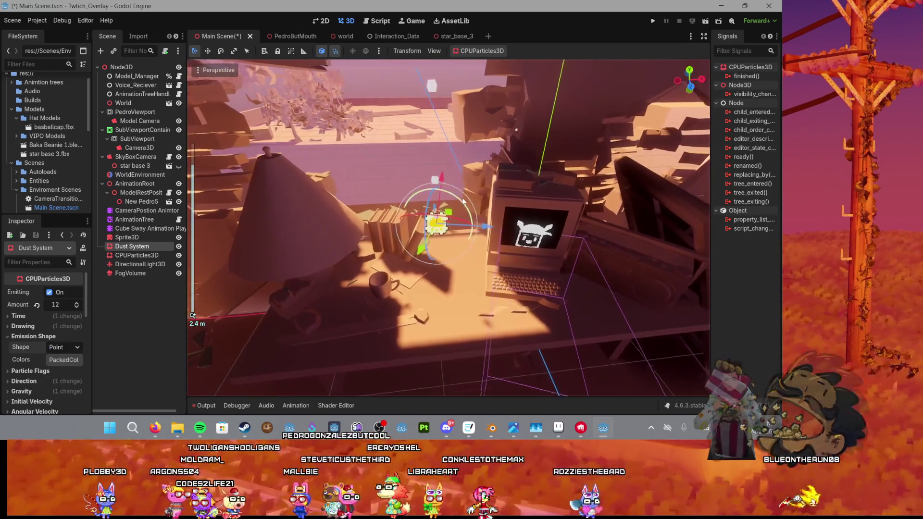
{"action": "key", "text": "Delete"}
{"action": "key", "text": "Return"}
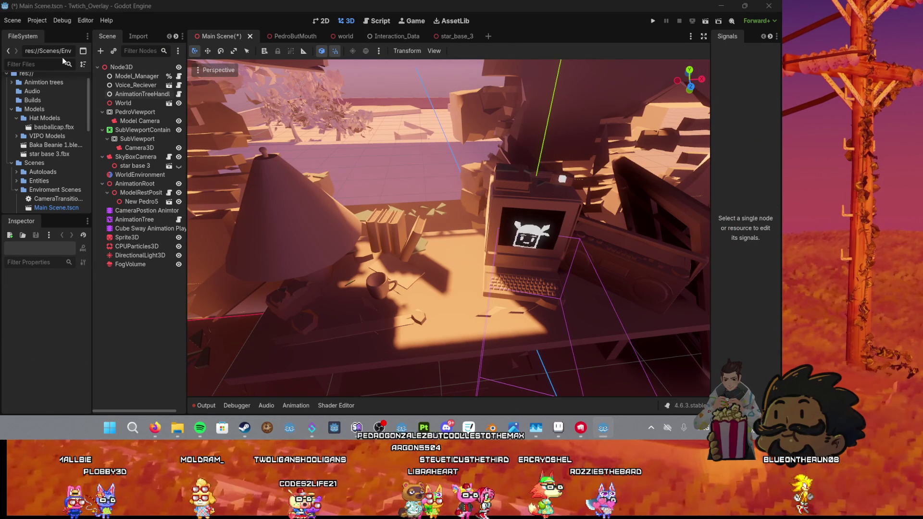
Step: Paste a new CPUParticles3D2 emitter and change its emission shape from Point to Box
{"action": "key", "text": "ctrl+v"}
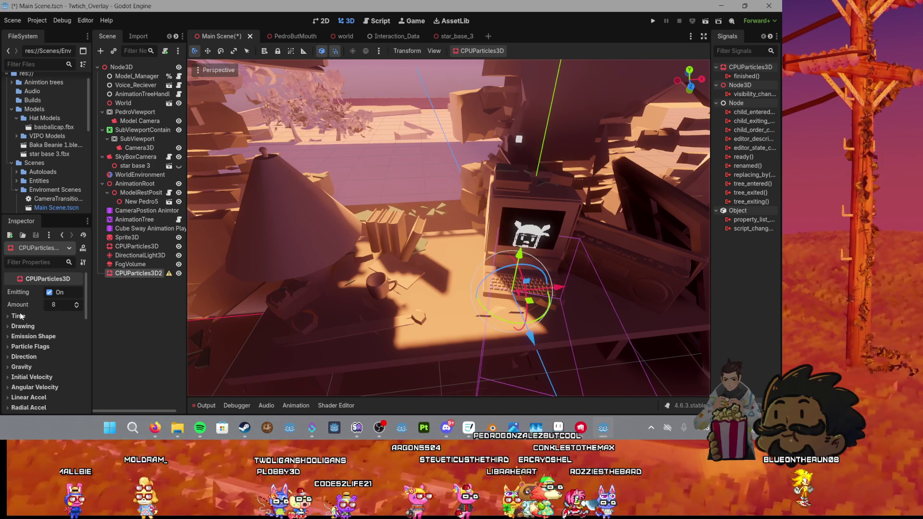
{"action": "left_click", "coordinate": [9, 318]}
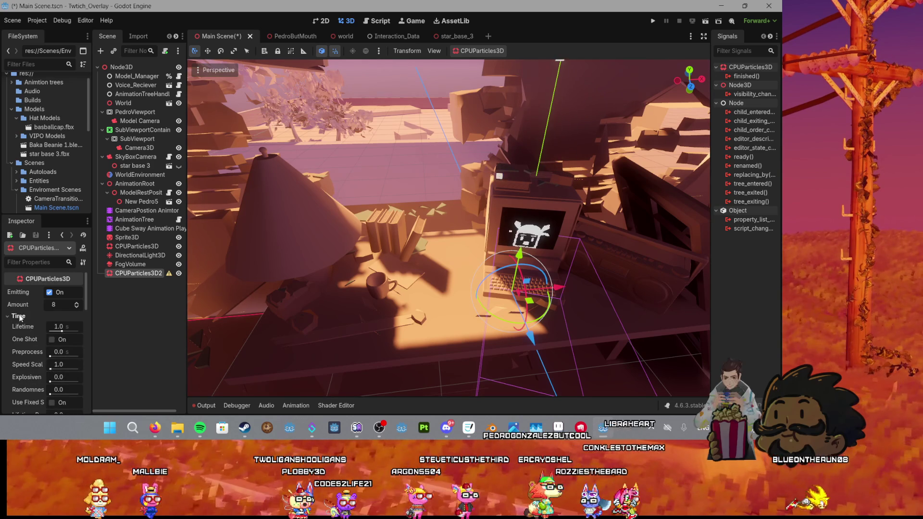
{"action": "left_click", "coordinate": [19, 316]}
{"action": "scroll", "scroll_direction": "down", "scroll_amount": 3}
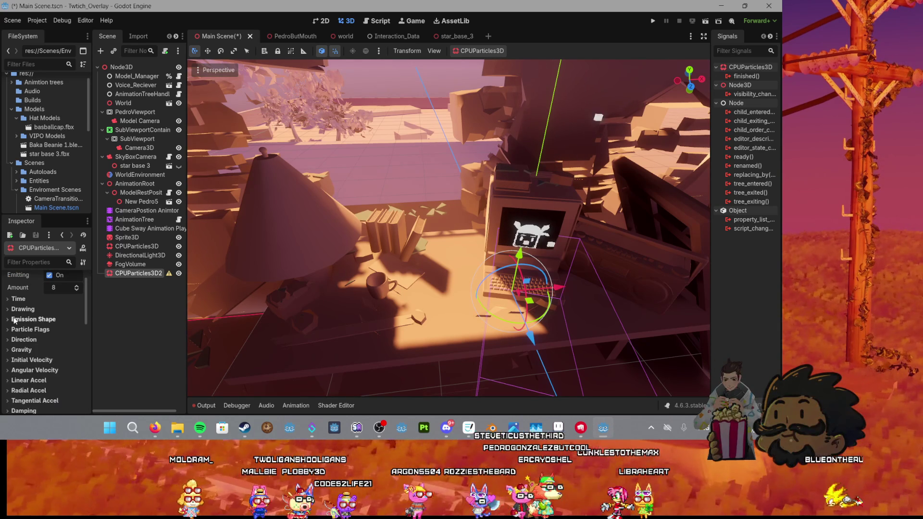
{"action": "left_click", "coordinate": [29, 319]}
{"action": "left_click", "coordinate": [62, 330]}
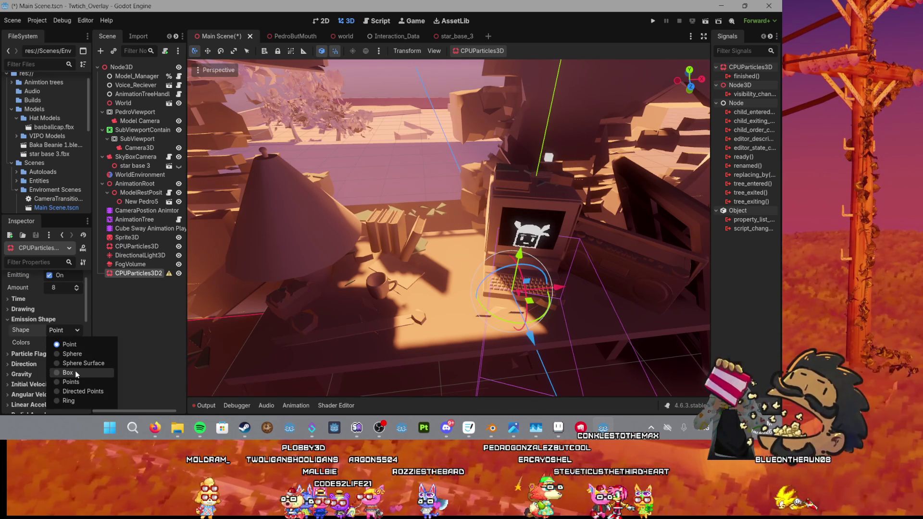
{"action": "left_click", "coordinate": [68, 373]}
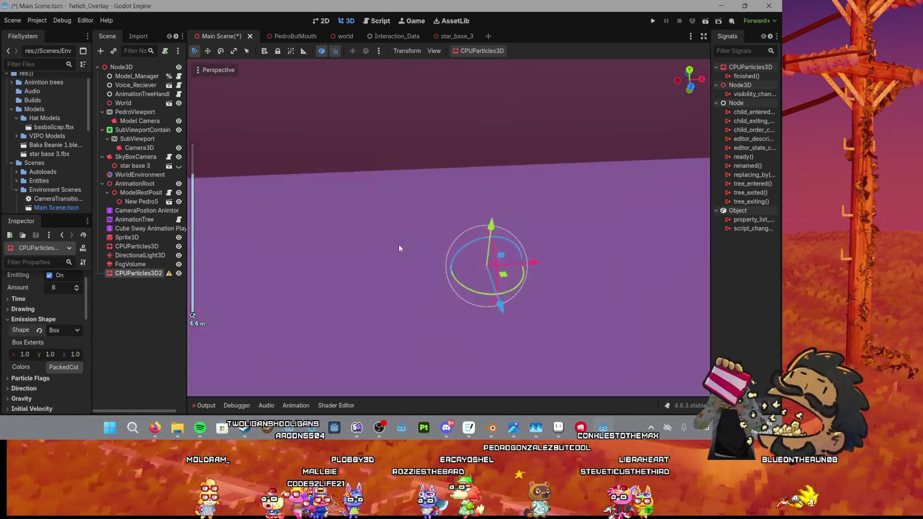
Step: Lift the new emitter 1 unit and shift it left toward the lamp
{"action": "scroll", "scroll_direction": "down", "scroll_amount": 3}
{"action": "left_click_drag", "start_coordinate": [506, 270], "coordinate": [510, 189]}
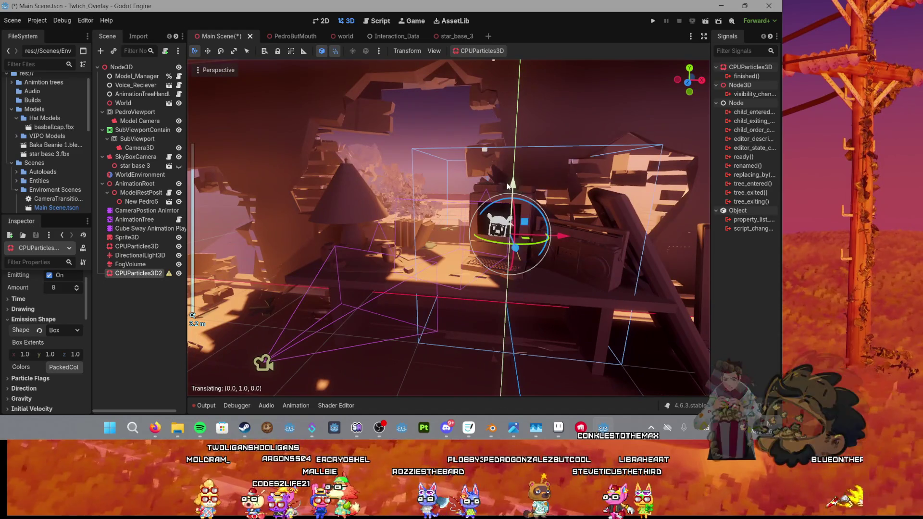
{"action": "left_click_drag", "start_coordinate": [512, 236], "coordinate": [375, 233]}
{"action": "key", "text": "e"}
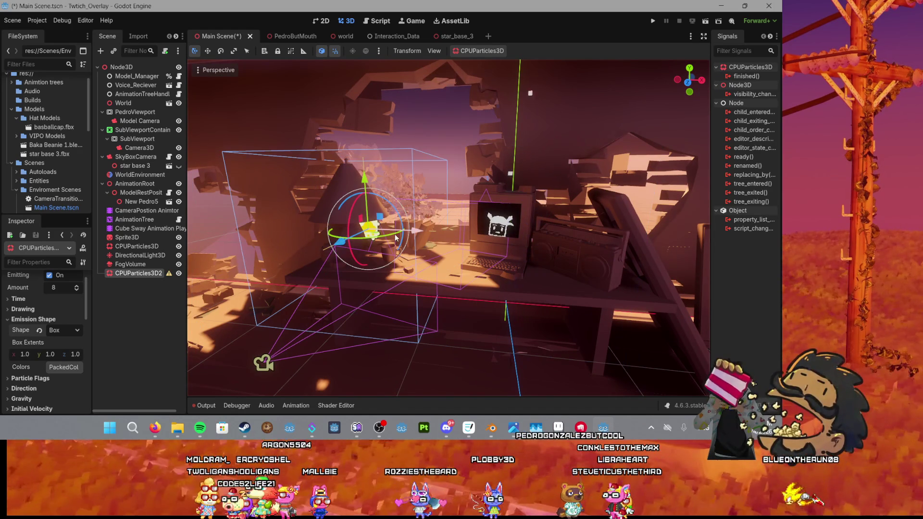
{"action": "key", "text": "r"}
{"action": "key", "text": "w"}
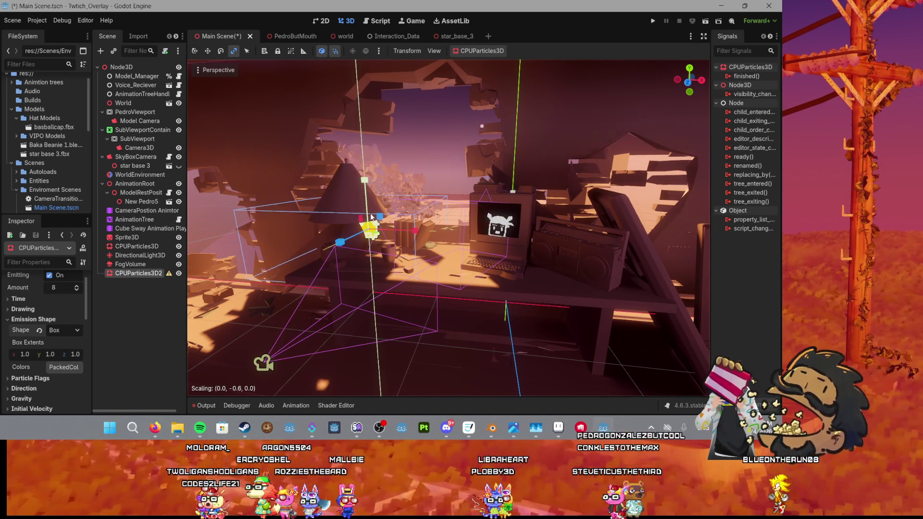
Step: Raise the emitter box higher above the desk and check it from a lower angle
{"action": "left_click_drag", "start_coordinate": [365, 185], "coordinate": [348, 113]}
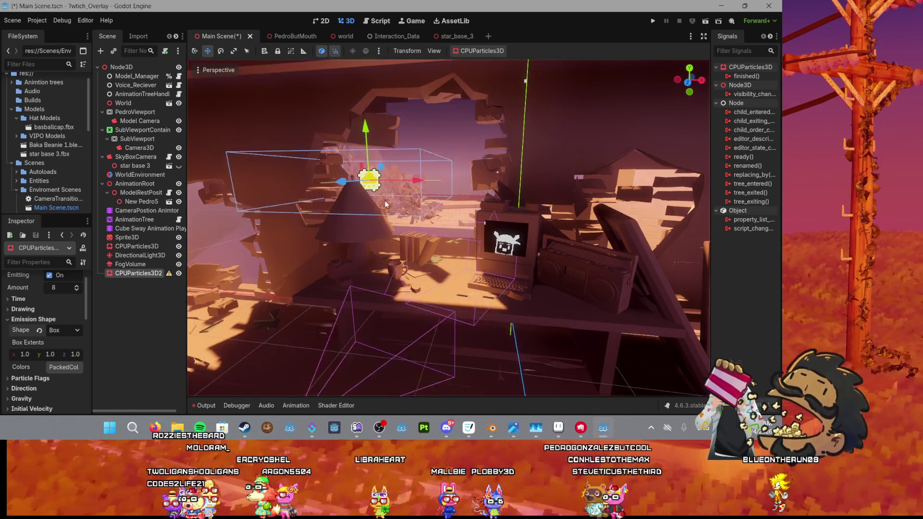
{"action": "scroll", "scroll_direction": "up", "scroll_amount": 3}
{"action": "left_click_drag", "start_coordinate": [436, 246], "coordinate": [366, 250]}
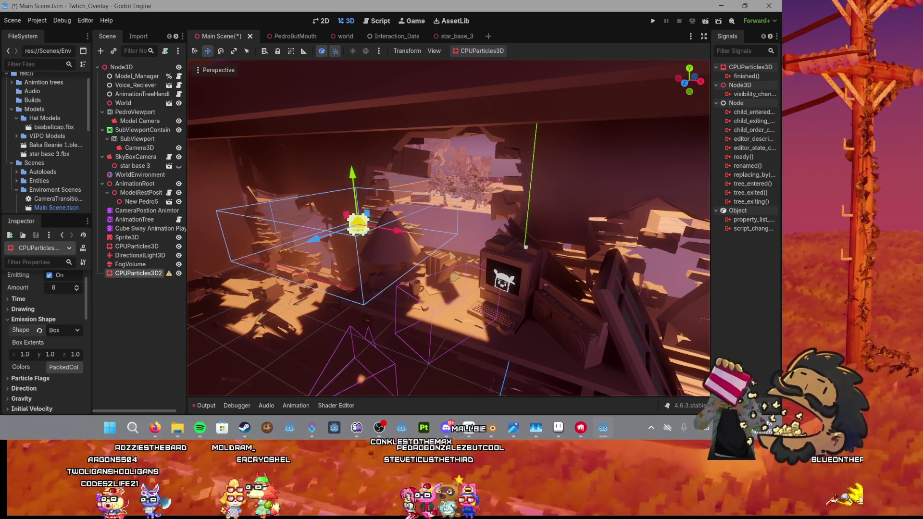
{"action": "key", "text": "super+d"}
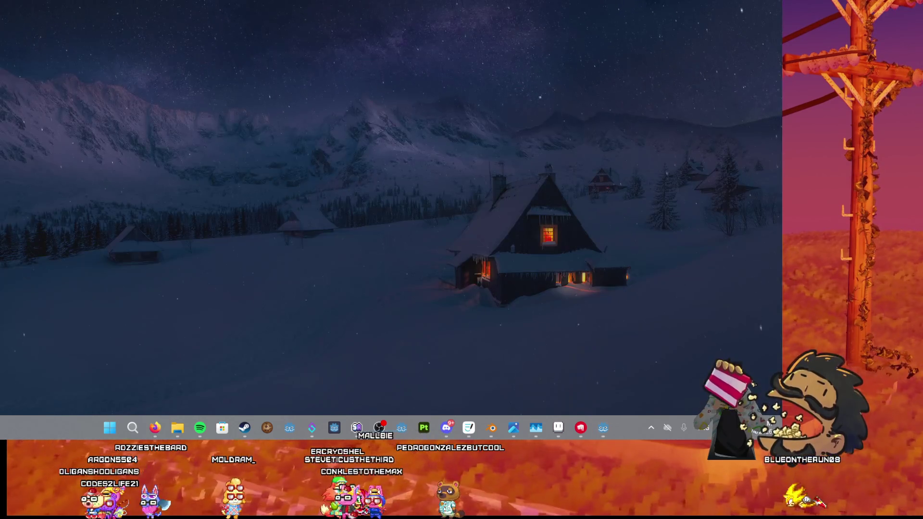
{"action": "key", "text": "super+d"}
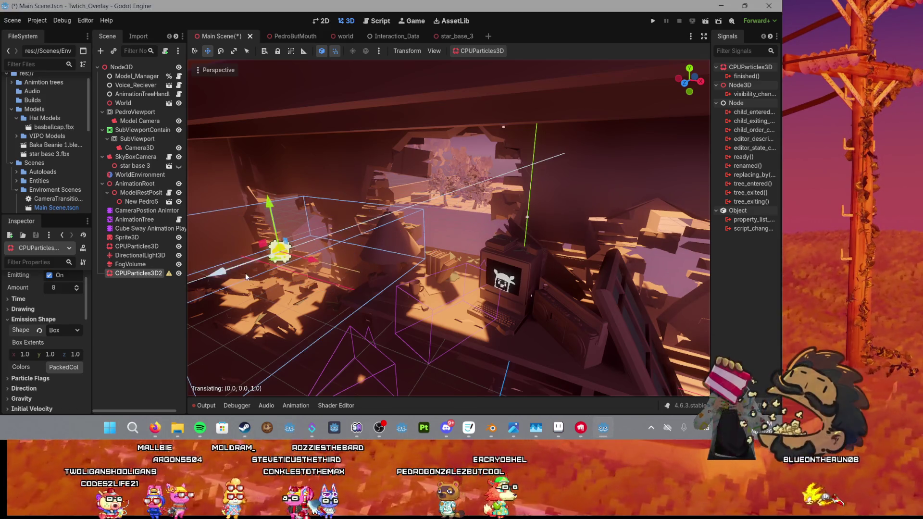
Step: Save the scene and expand the emitter's emission direction settings
{"action": "key", "text": "f"}
{"action": "key", "text": "ctrl+s"}
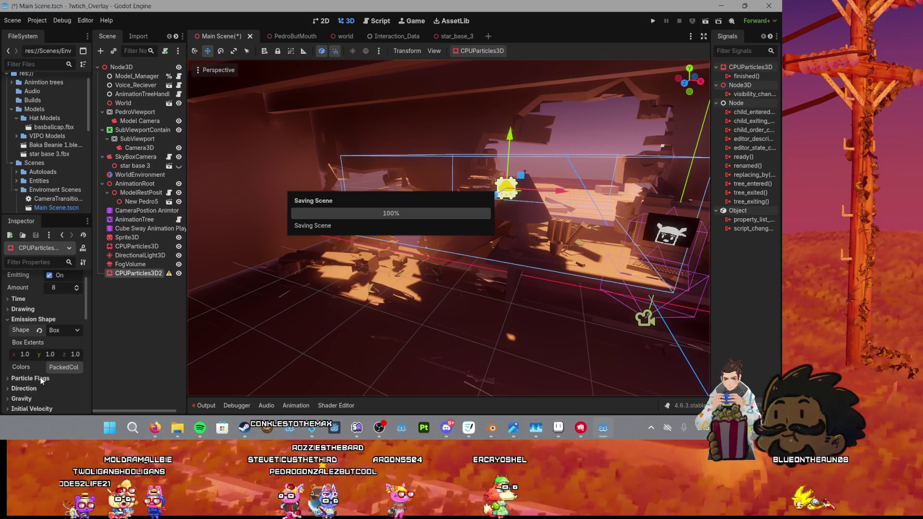
{"action": "left_click", "coordinate": [24, 388]}
{"action": "scroll", "scroll_direction": "down", "scroll_amount": 3}
{"action": "scroll", "scroll_direction": "down", "scroll_amount": 3}
{"action": "scroll", "scroll_direction": "down", "scroll_amount": 3}
{"action": "scroll", "scroll_direction": "up", "scroll_amount": 3}
{"action": "mouse_move", "coordinate": [37, 341]}
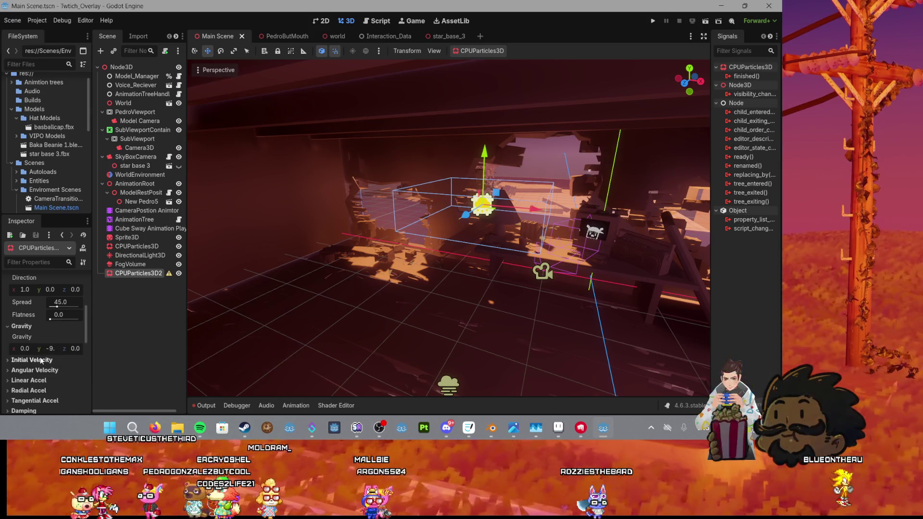
{"action": "scroll", "scroll_direction": "up", "scroll_amount": 3}
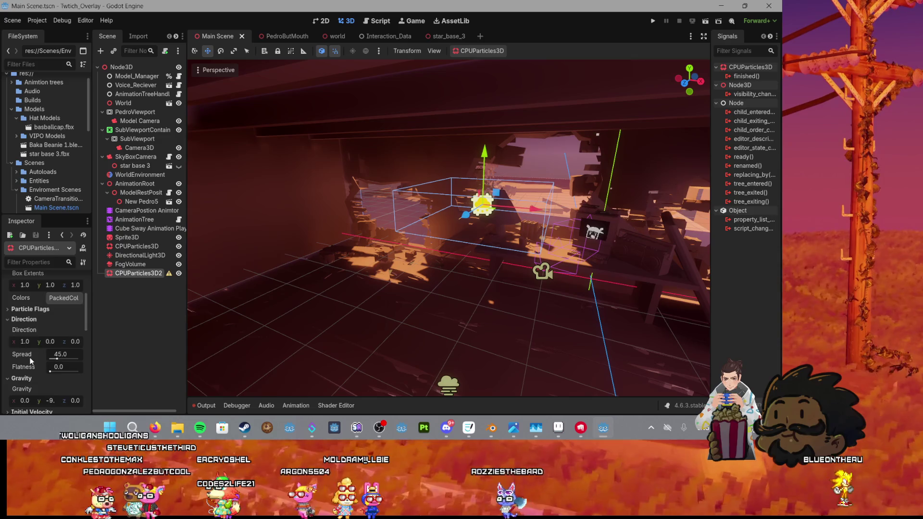
Step: Browse the Drawing, Time, Emission Shape and Particle Flags sections in the Inspector
{"action": "left_click", "coordinate": [24, 326]}
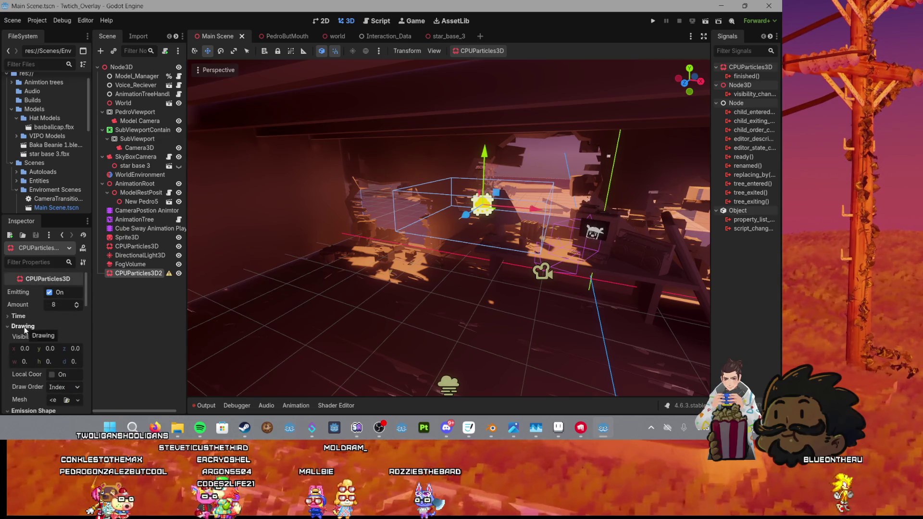
{"action": "left_click", "coordinate": [18, 317]}
{"action": "scroll", "scroll_direction": "up", "scroll_amount": 3}
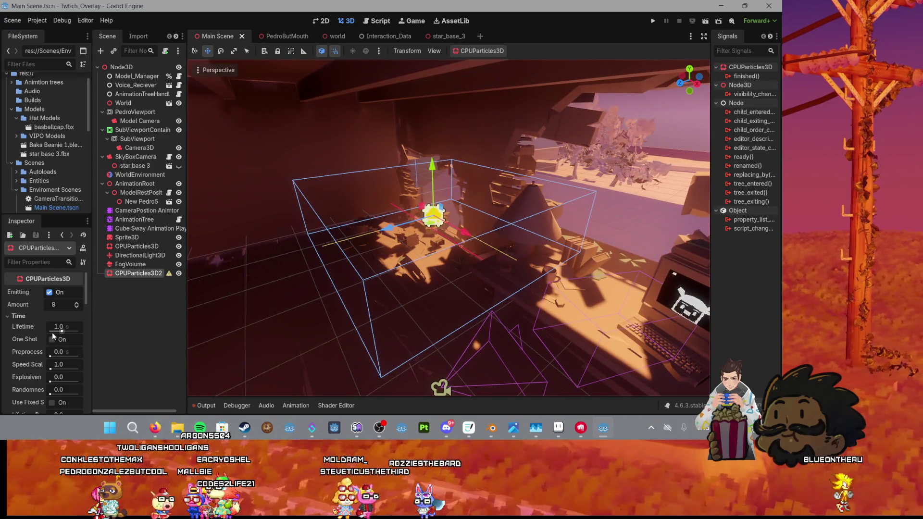
{"action": "left_click", "coordinate": [9, 316]}
{"action": "left_click", "coordinate": [15, 337]}
{"action": "scroll", "scroll_direction": "down", "scroll_amount": 3}
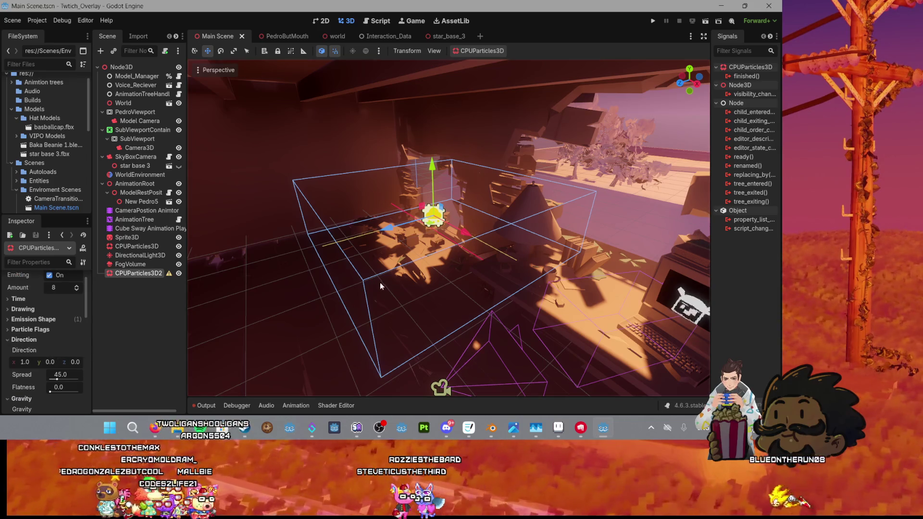
{"action": "scroll", "scroll_direction": "down", "scroll_amount": 3}
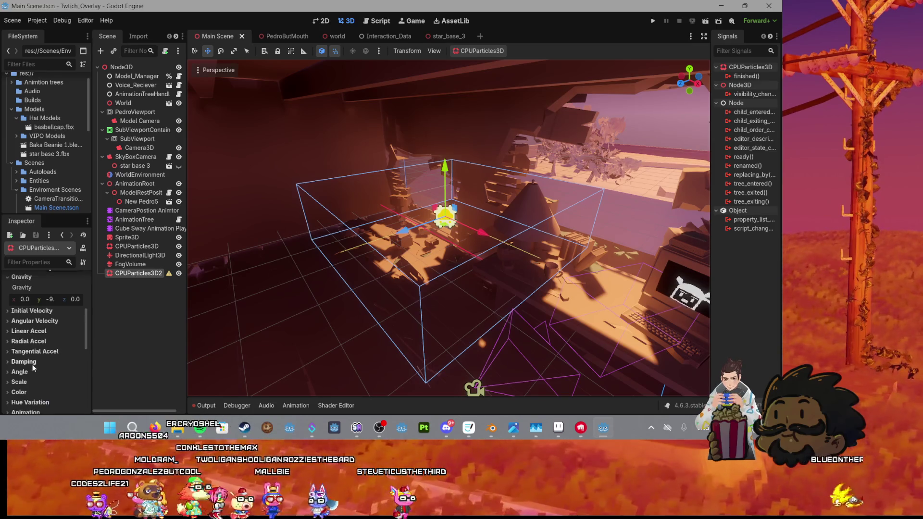
{"action": "scroll", "scroll_direction": "down", "scroll_amount": 3}
{"action": "scroll", "scroll_direction": "up", "scroll_amount": 3}
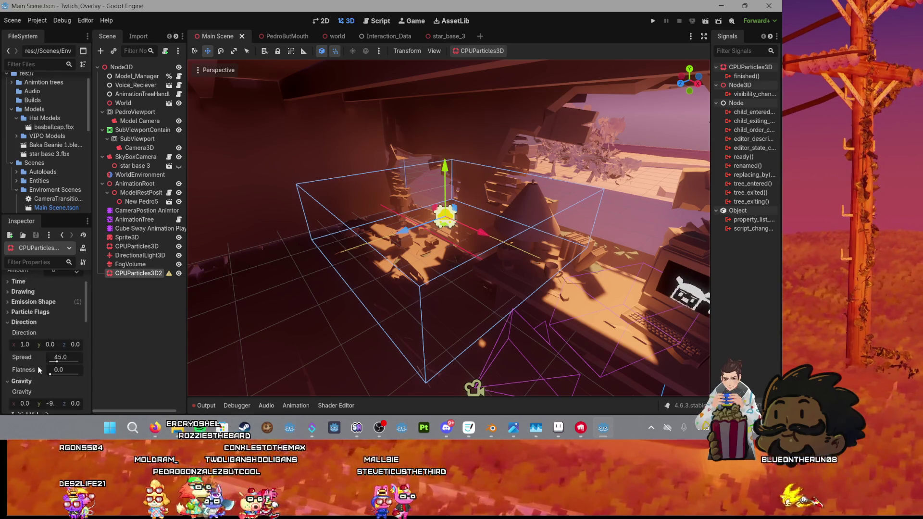
{"action": "left_click", "coordinate": [13, 336]}
{"action": "left_click", "coordinate": [13, 338]}
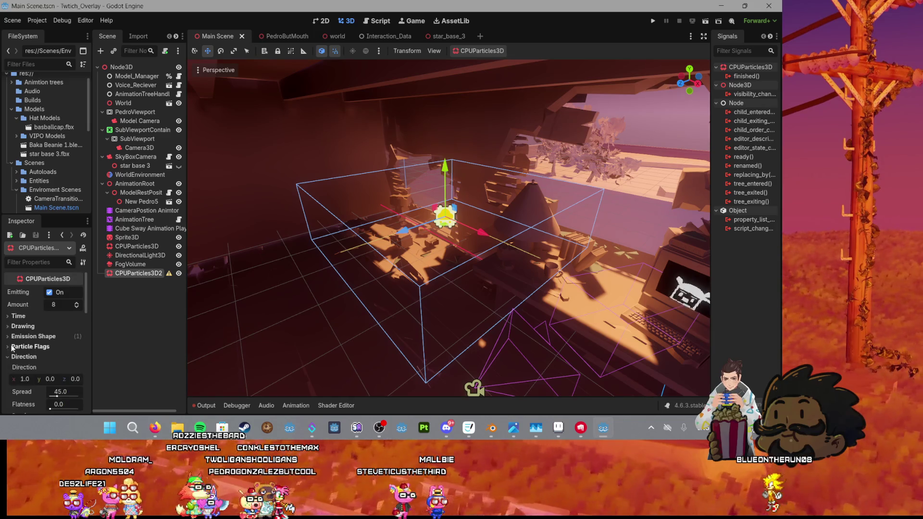
{"action": "left_click", "coordinate": [13, 339]}
{"action": "left_click", "coordinate": [19, 338]}
{"action": "left_click", "coordinate": [15, 347]}
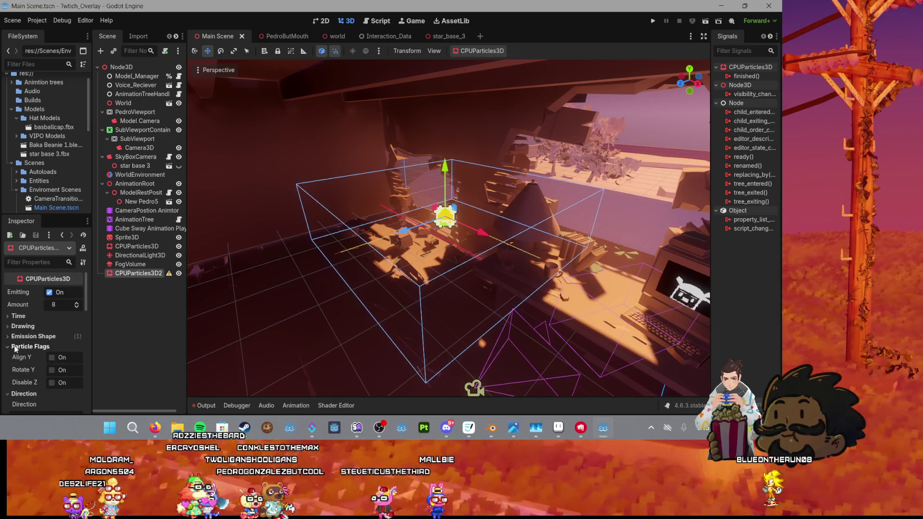
{"action": "left_click", "coordinate": [24, 346]}
Step: Check the Gravity and Linear Accel sections, then open the Drawing Mesh type list
{"action": "scroll", "scroll_direction": "down", "scroll_amount": 3}
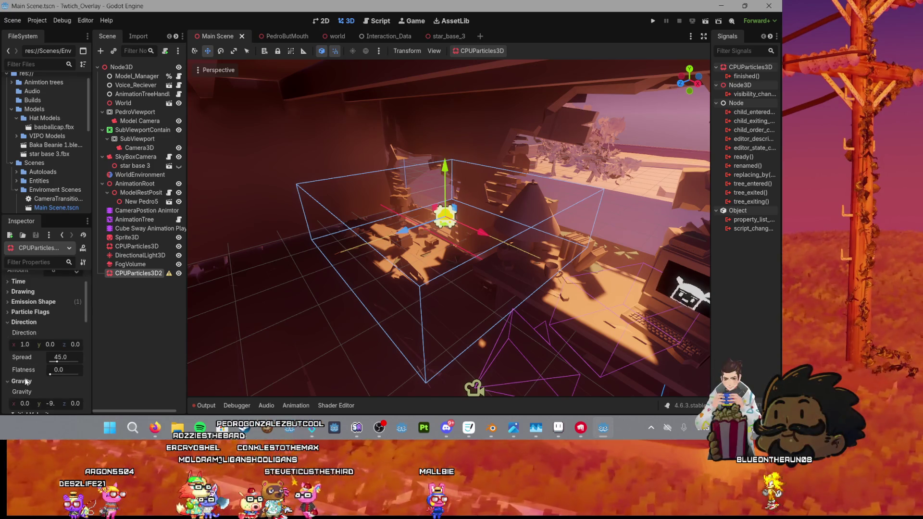
{"action": "left_click", "coordinate": [14, 347]}
{"action": "scroll", "scroll_direction": "down", "scroll_amount": 3}
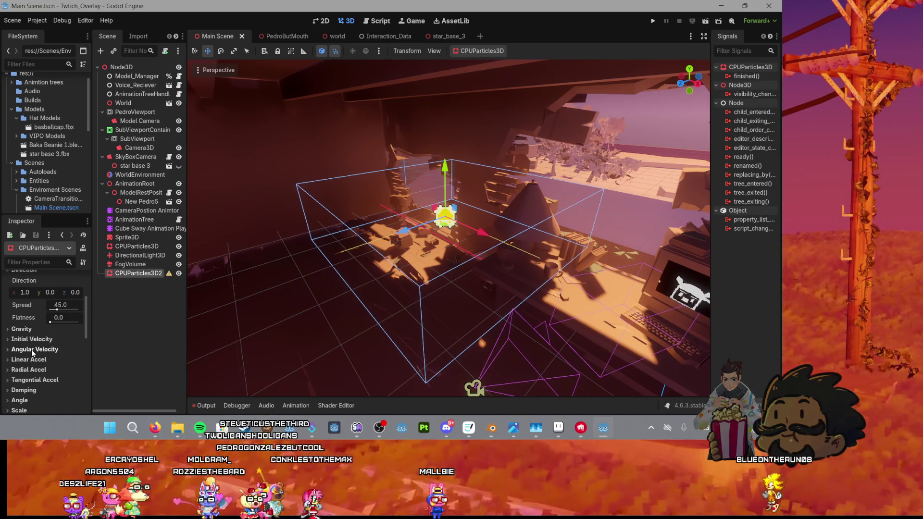
{"action": "scroll", "scroll_direction": "down", "scroll_amount": 3}
{"action": "left_click", "coordinate": [30, 343]}
{"action": "left_click", "coordinate": [30, 343]}
{"action": "scroll", "scroll_direction": "down", "scroll_amount": 3}
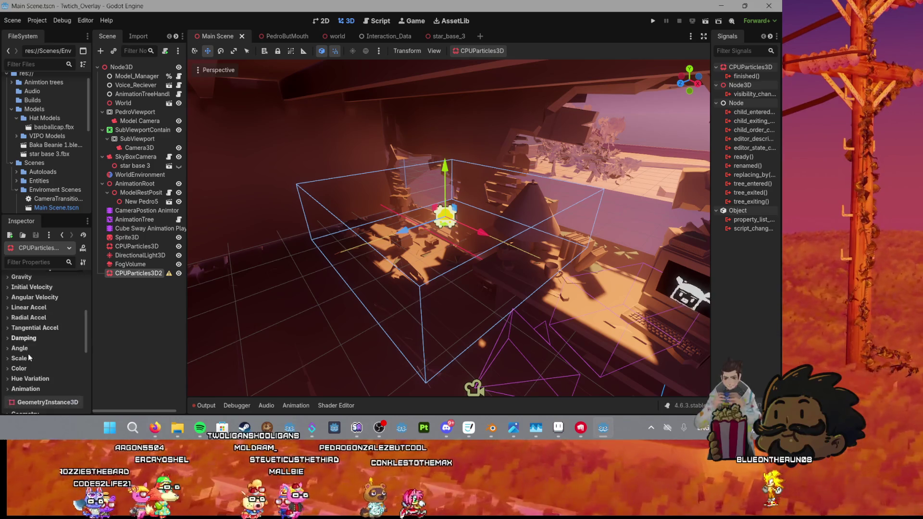
{"action": "scroll", "scroll_direction": "down", "scroll_amount": 3}
{"action": "scroll", "scroll_direction": "up", "scroll_amount": 3}
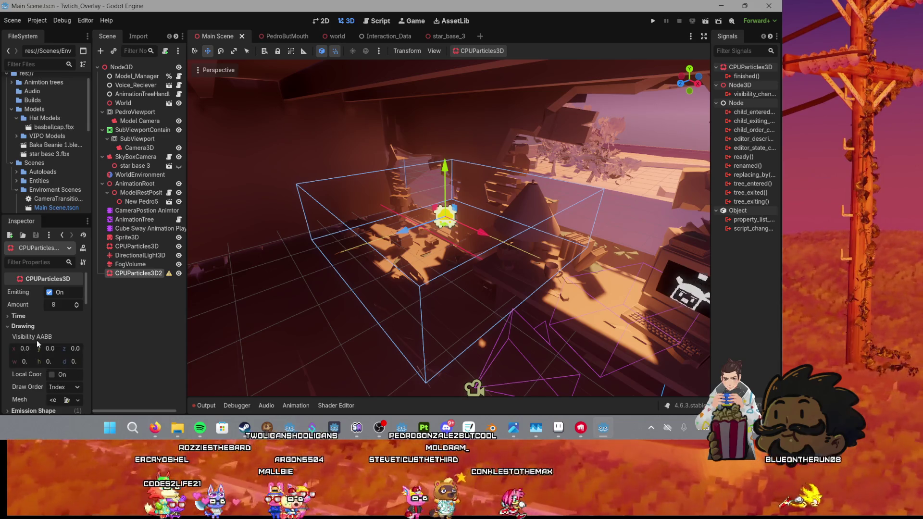
{"action": "left_click", "coordinate": [26, 327]}
{"action": "left_click", "coordinate": [73, 365]}
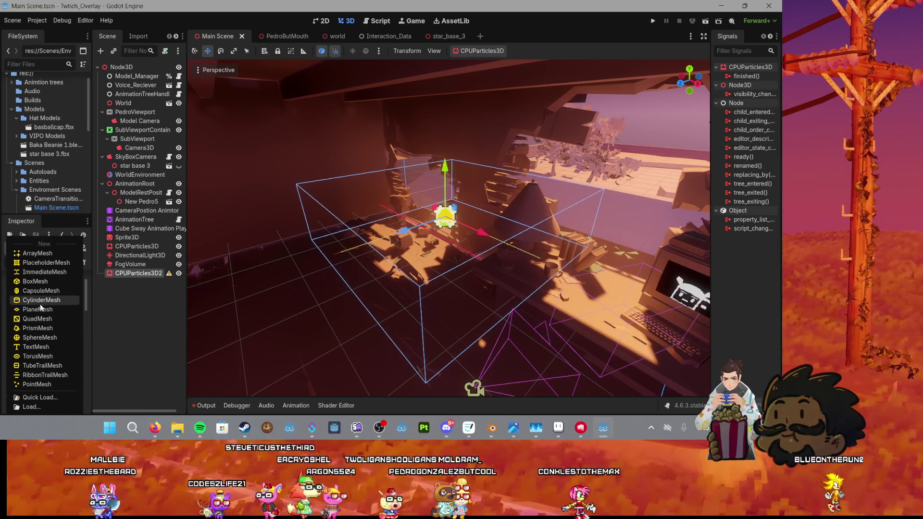
Step: Give the particles a New BoxMesh and set Gravity y to 0
{"action": "left_click", "coordinate": [35, 281]}
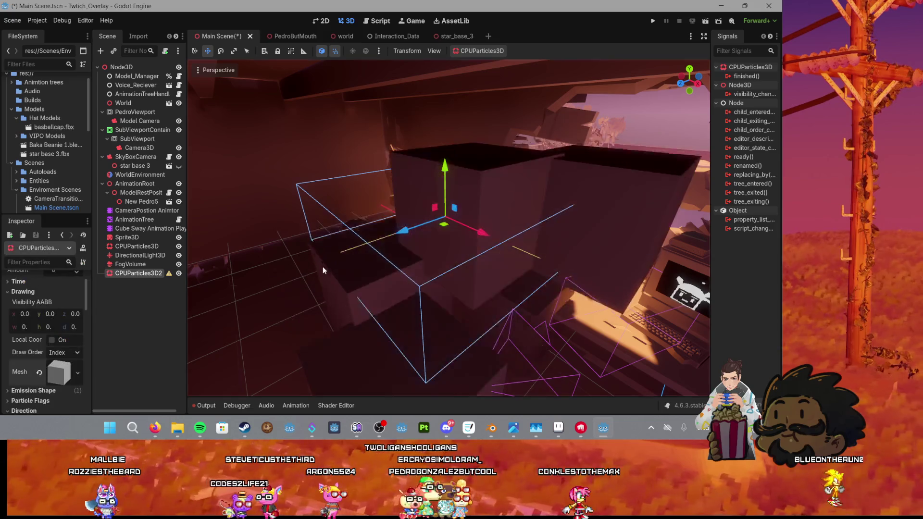
{"action": "scroll", "scroll_direction": "up", "scroll_amount": 3}
{"action": "scroll", "scroll_direction": "down", "scroll_amount": 3}
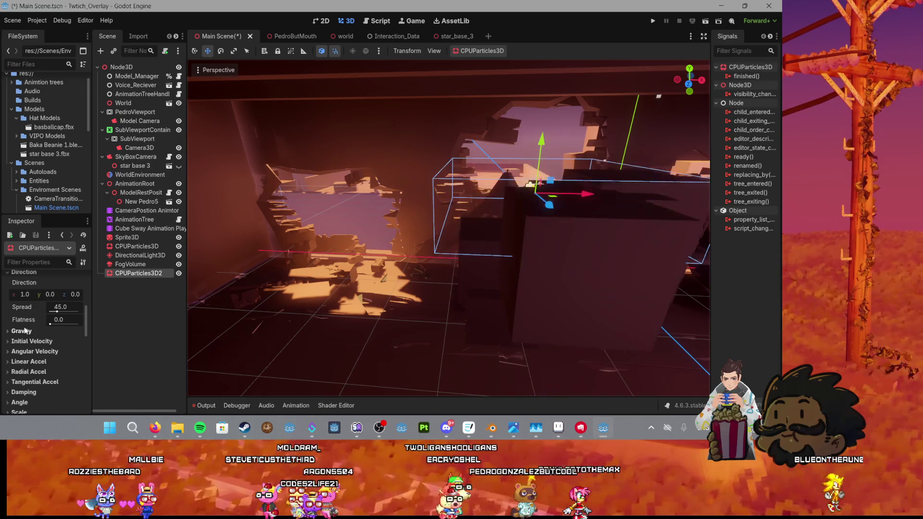
{"action": "left_click", "coordinate": [21, 349]}
{"action": "left_click", "coordinate": [49, 353]}
{"action": "type", "text": "0"}
{"action": "key", "text": "Return"}
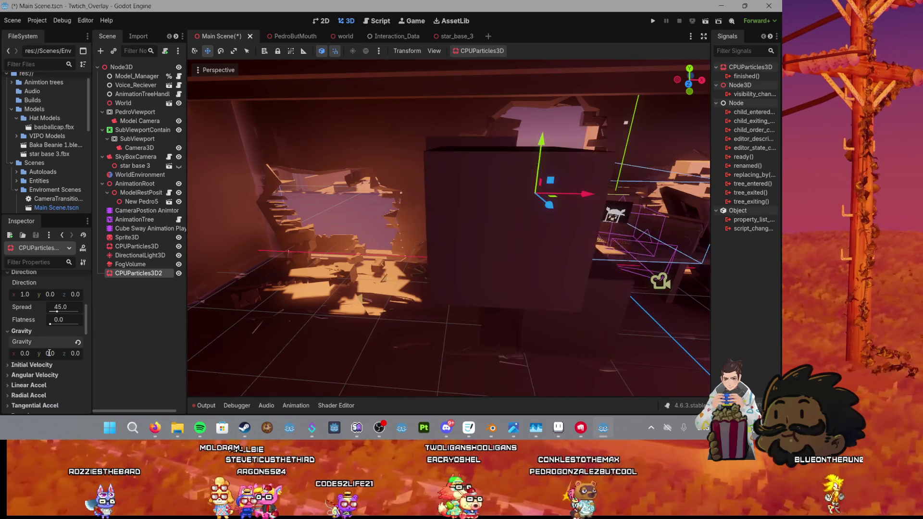
Step: Set the particle Amount to 90 and the Lifetime to 5 seconds
{"action": "scroll", "scroll_direction": "down", "scroll_amount": 3}
{"action": "scroll", "scroll_direction": "up", "scroll_amount": 3}
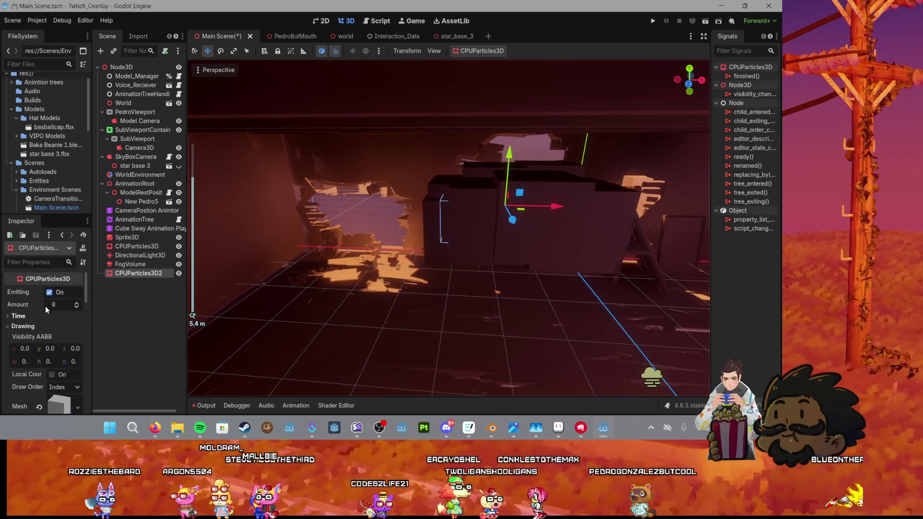
{"action": "left_click", "coordinate": [58, 304]}
{"action": "type", "text": "90"}
{"action": "key", "text": "Return"}
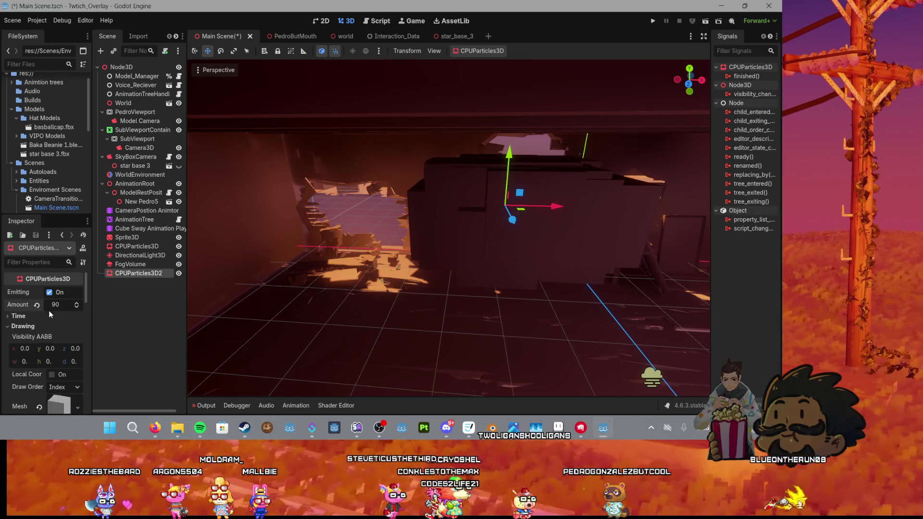
{"action": "left_click", "coordinate": [55, 316]}
{"action": "left_click", "coordinate": [57, 327]}
{"action": "type", "text": "5"}
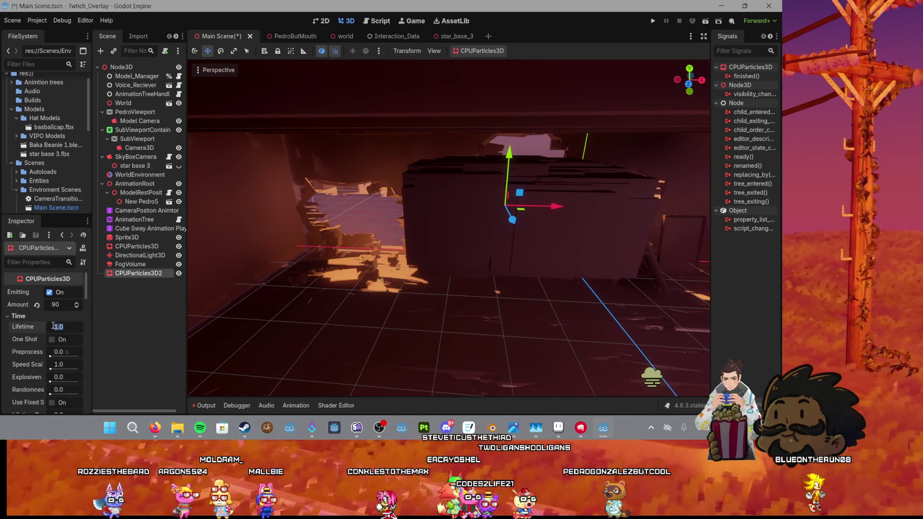
{"action": "key", "text": "Return"}
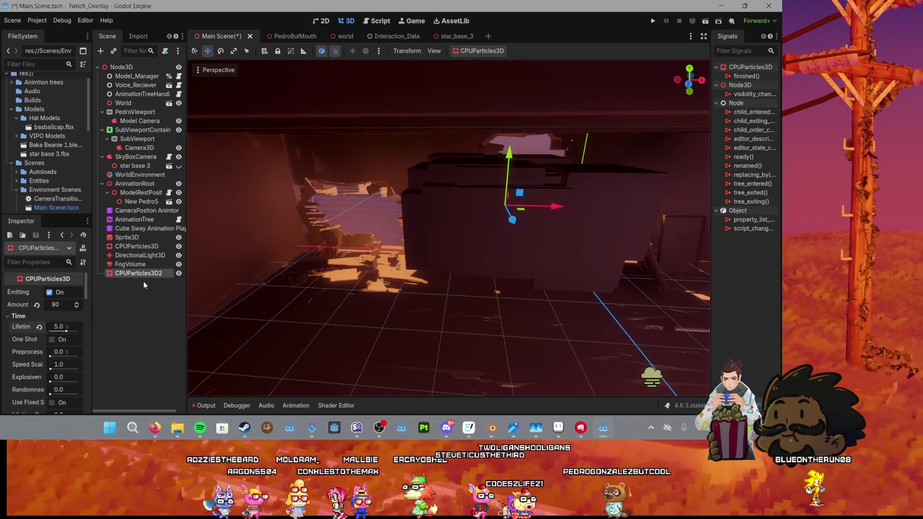
{"action": "scroll", "scroll_direction": "down", "scroll_amount": 3}
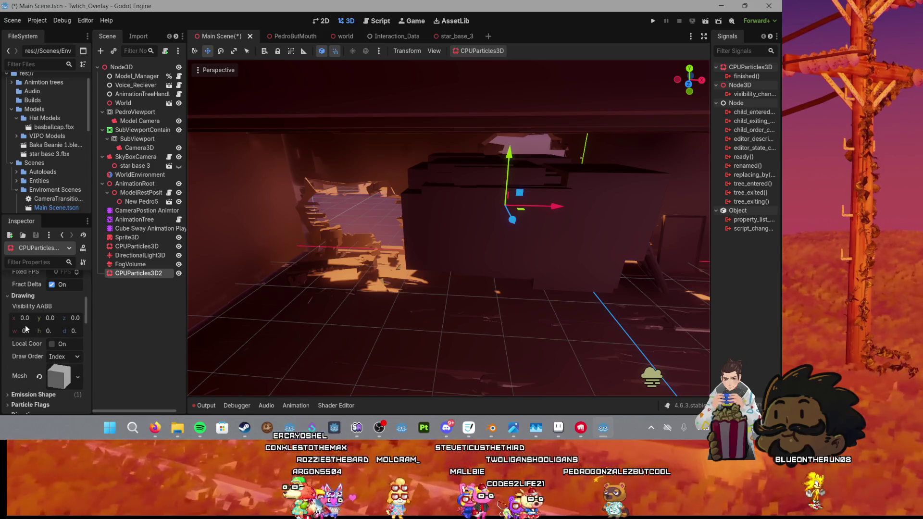
Step: Enter 0.1 for the box mesh's x, y and z size, then save the scene
{"action": "left_click", "coordinate": [61, 355]}
{"action": "scroll", "scroll_direction": "down", "scroll_amount": 3}
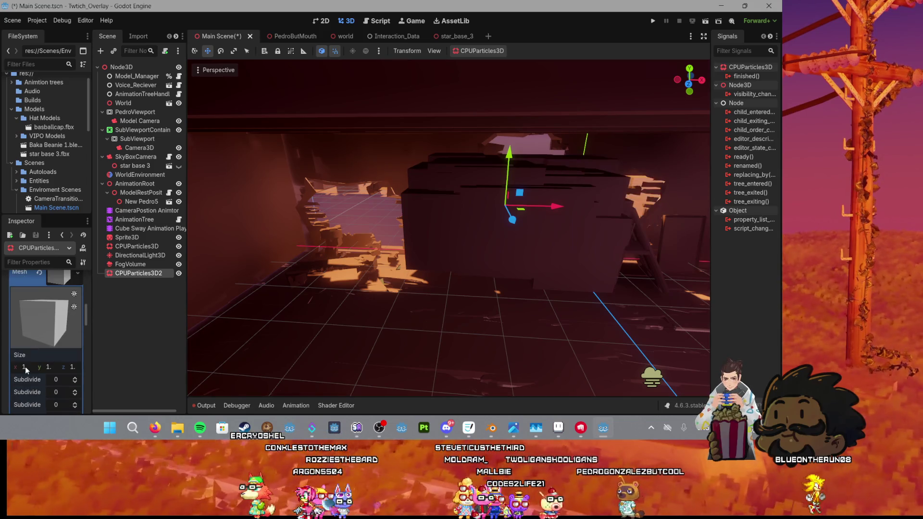
{"action": "left_click", "coordinate": [26, 367]}
{"action": "type", "text": "0.1"}
{"action": "key", "text": "Return"}
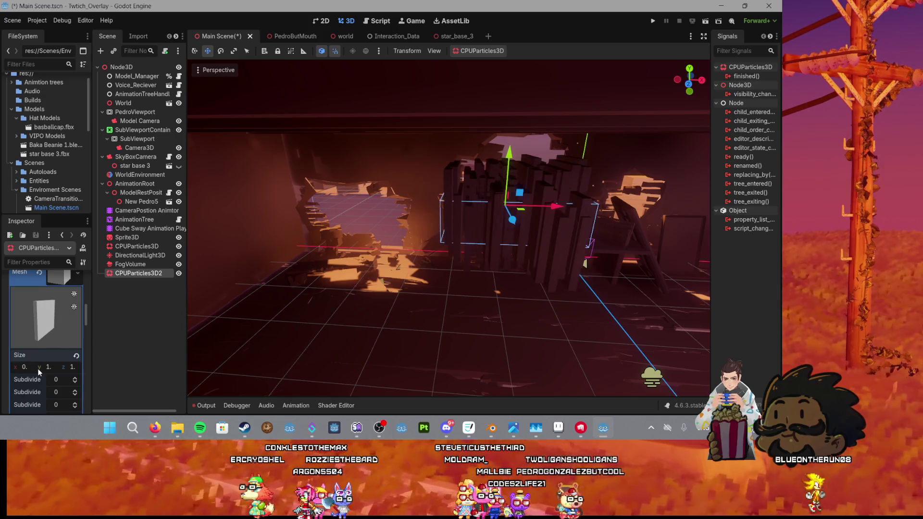
{"action": "left_click", "coordinate": [50, 367]}
{"action": "type", "text": "0.1"}
{"action": "key", "text": "Return"}
{"action": "left_click", "coordinate": [72, 367]}
{"action": "type", "text": "0.1"}
{"action": "key", "text": "Return"}
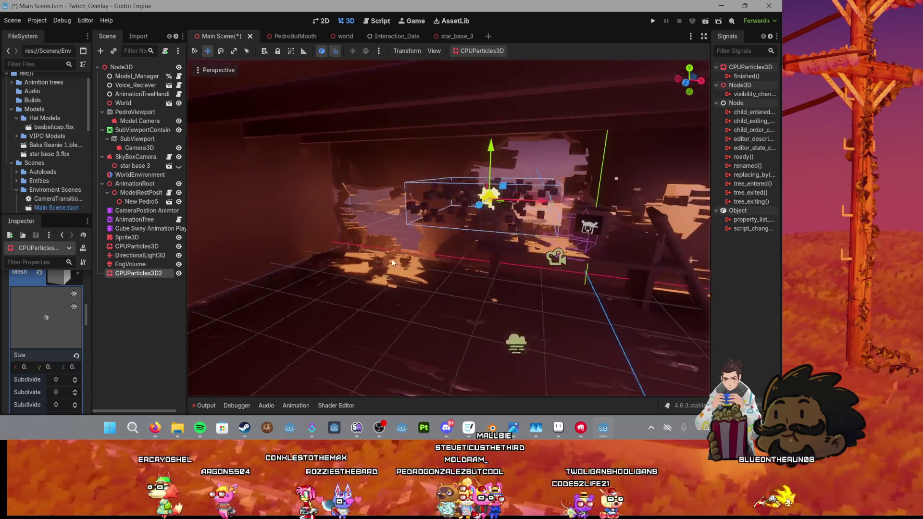
{"action": "scroll", "scroll_direction": "up", "scroll_amount": 3}
{"action": "key", "text": "ctrl+s"}
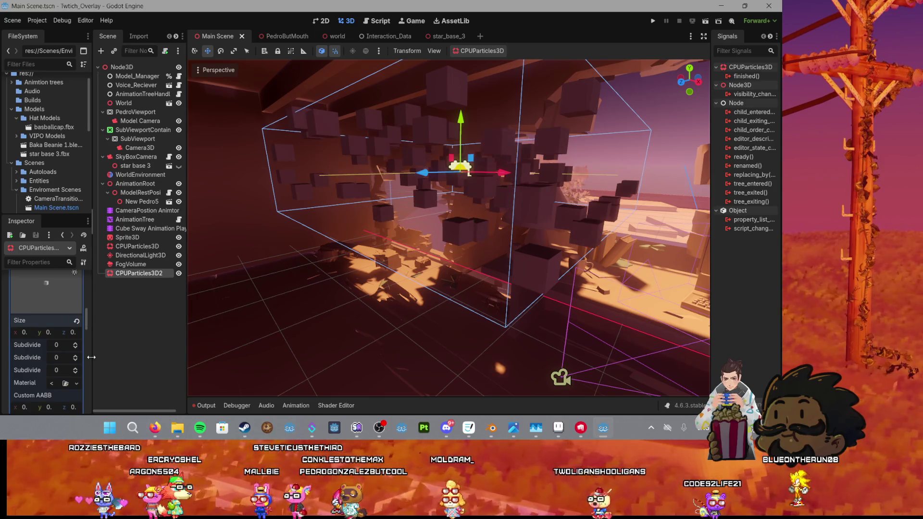
Step: Widen the Inspector panel and set the mesh size to 0.01 on x, y and z
{"action": "left_click_drag", "start_coordinate": [91, 357], "coordinate": [136, 358]}
{"action": "left_click", "coordinate": [36, 332]}
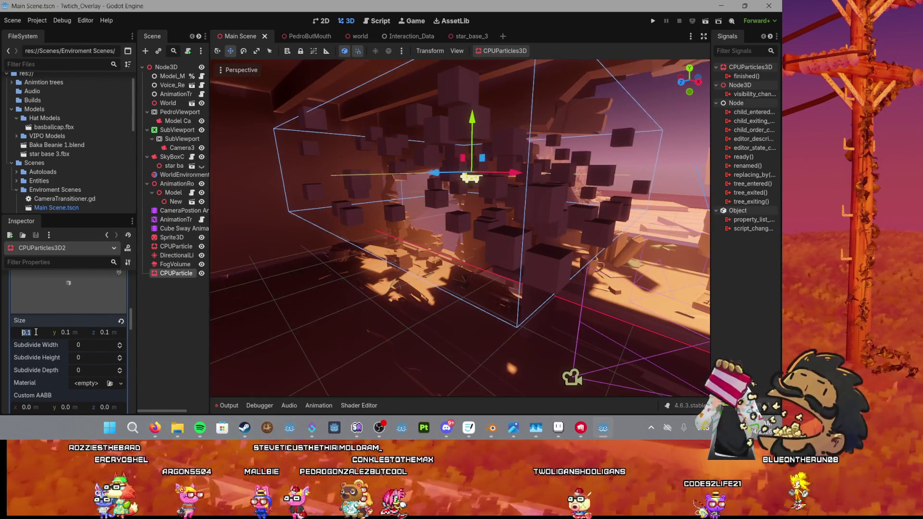
{"action": "left_click", "coordinate": [36, 332]}
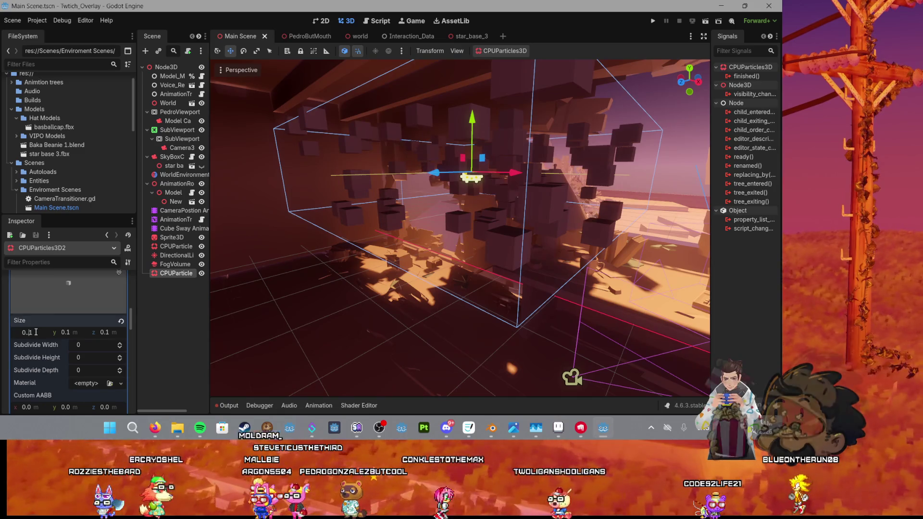
{"action": "type", "text": "0"}
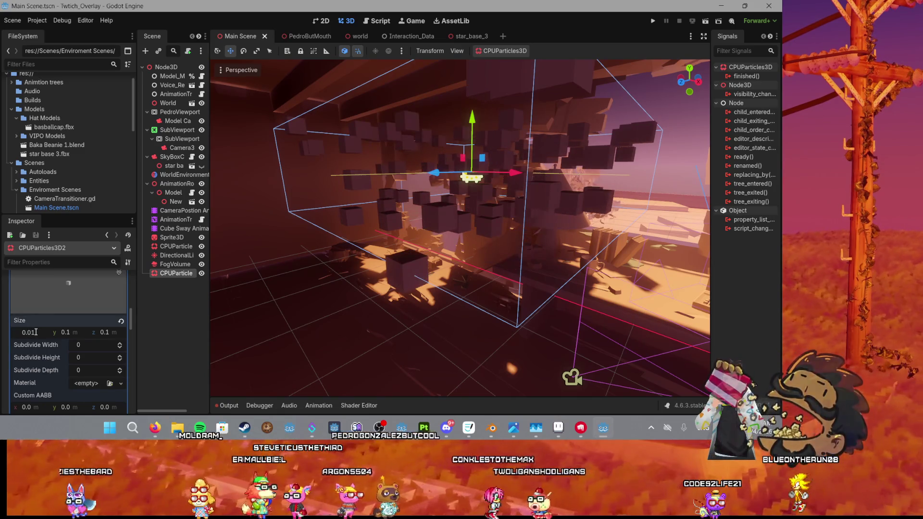
{"action": "key", "text": "Tab"}
{"action": "type", "text": "0.01"}
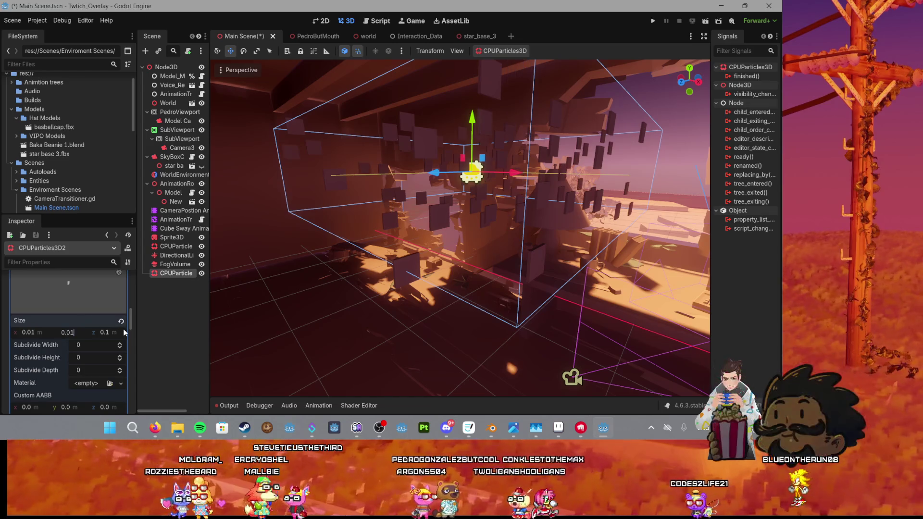
{"action": "key", "text": "Tab"}
{"action": "type", "text": "0.01"}
{"action": "key", "text": "Return"}
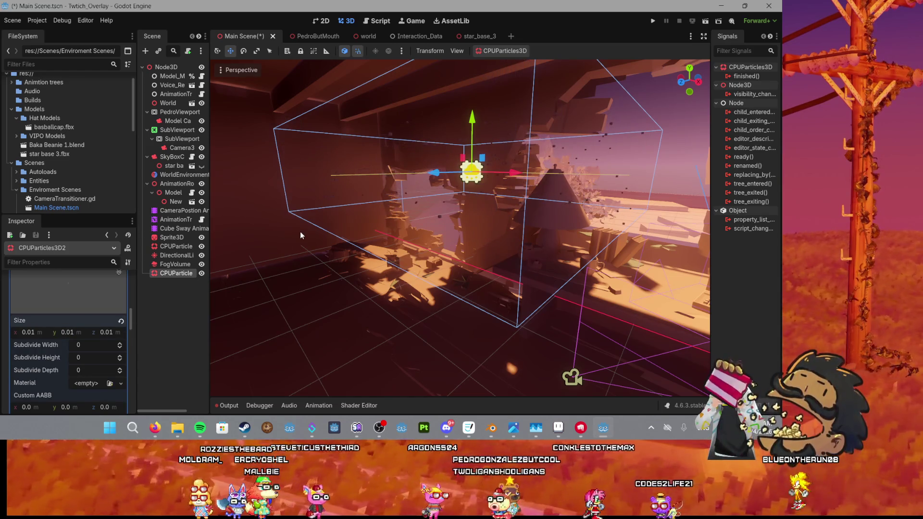
{"action": "scroll", "scroll_direction": "down", "scroll_amount": 3}
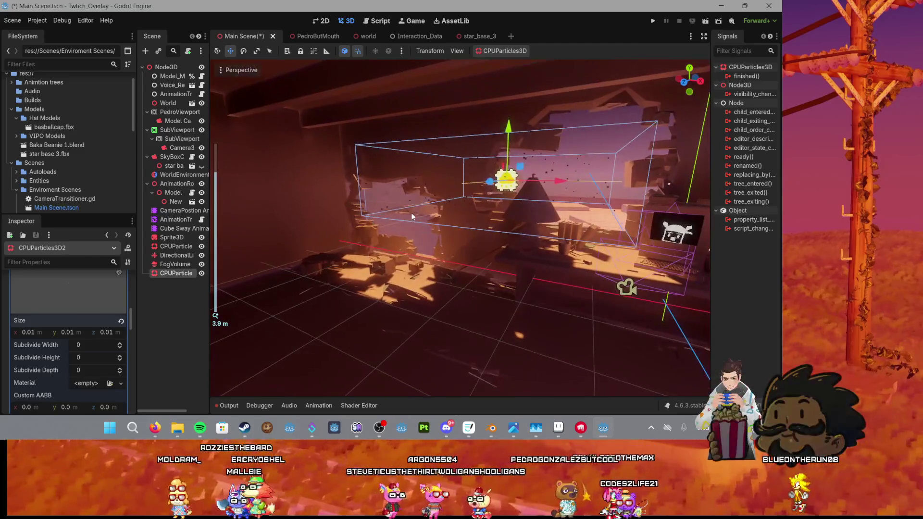
Step: Focus on the dust emitter, move it, and scale its volume up vertically
{"action": "key", "text": "f"}
{"action": "left_click_drag", "start_coordinate": [404, 159], "coordinate": [436, 165]}
{"action": "scroll", "scroll_direction": "down", "scroll_amount": 3}
{"action": "key", "text": "r"}
{"action": "left_click_drag", "start_coordinate": [468, 217], "coordinate": [411, 105]}
{"action": "left_click_drag", "start_coordinate": [376, 200], "coordinate": [451, 189]}
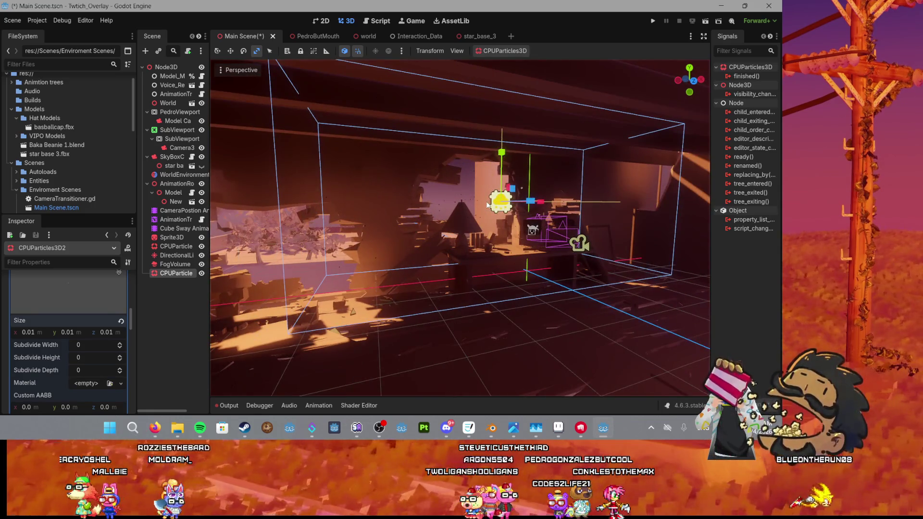
{"action": "scroll", "scroll_direction": "down", "scroll_amount": 3}
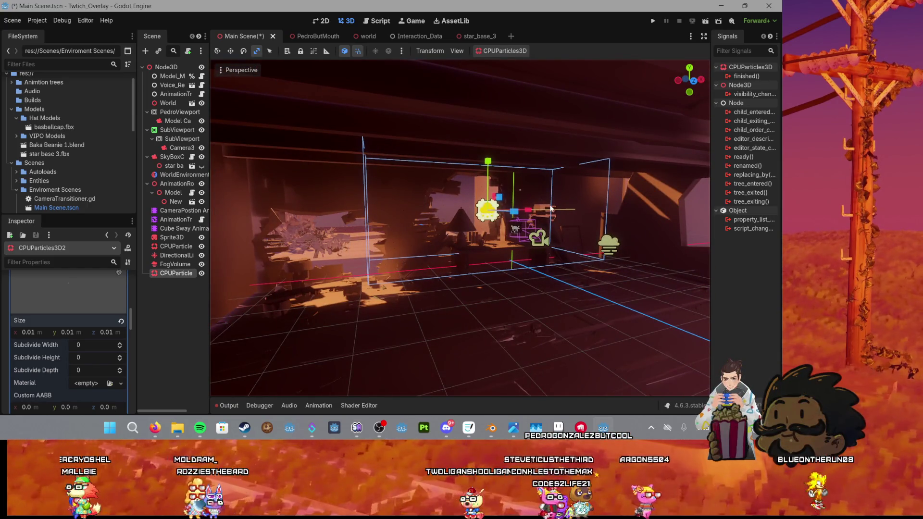
Step: Stretch the emitter wider along X and lower it along the Y axis
{"action": "left_click_drag", "start_coordinate": [530, 210], "coordinate": [618, 207]}
{"action": "left_click_drag", "start_coordinate": [488, 168], "coordinate": [492, 155]}
{"action": "key", "text": "r"}
{"action": "key", "text": "w"}
{"action": "scroll", "scroll_direction": "up", "scroll_amount": 3}
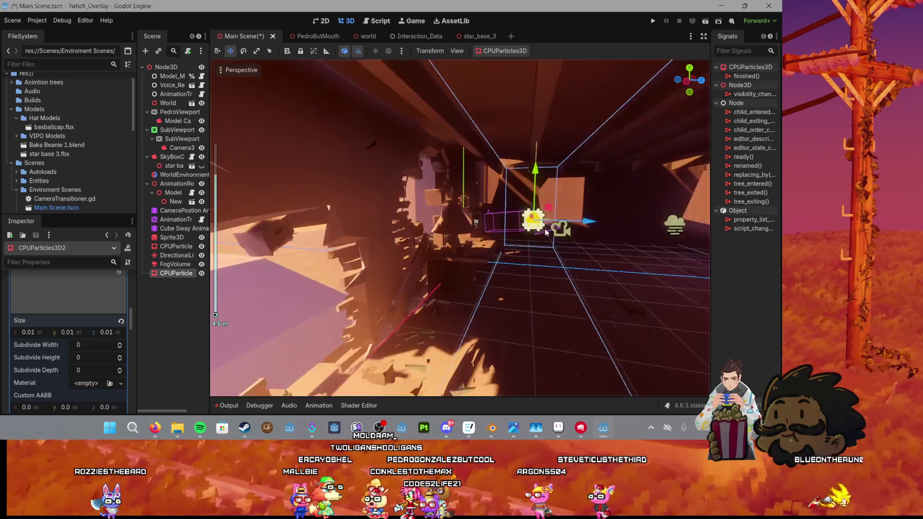
{"action": "left_click_drag", "start_coordinate": [610, 221], "coordinate": [540, 220]}
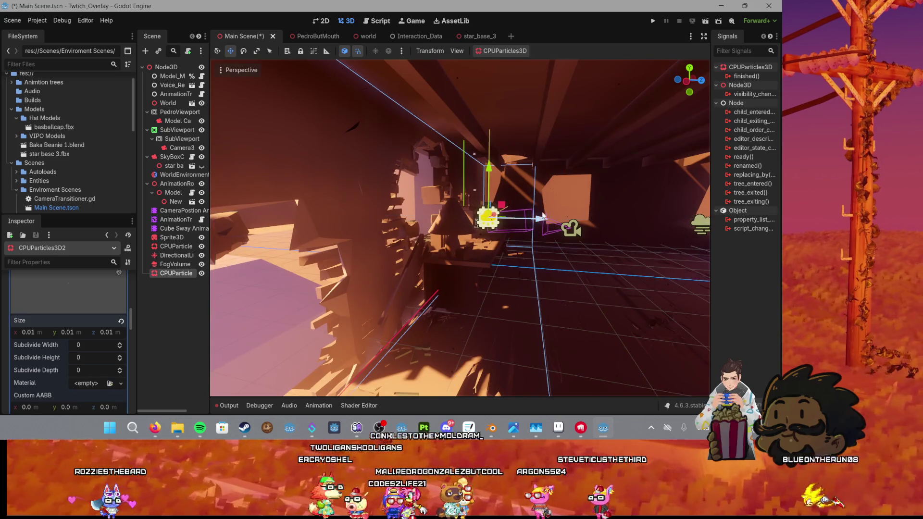
{"action": "scroll", "scroll_direction": "down", "scroll_amount": 3}
Step: Stretch the emitter along Z, slide it back into place, and save the scene
{"action": "key", "text": "r"}
{"action": "left_click_drag", "start_coordinate": [535, 223], "coordinate": [669, 245]}
{"action": "key", "text": "w"}
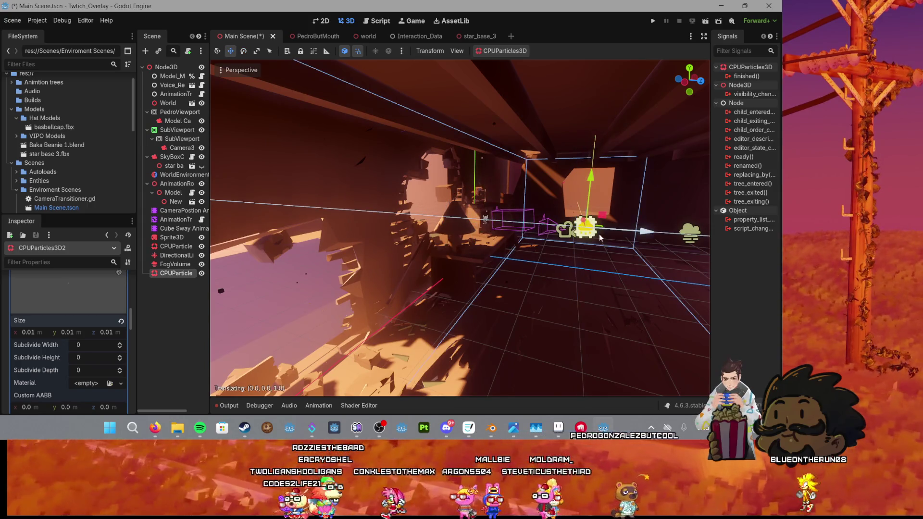
{"action": "left_click_drag", "start_coordinate": [601, 237], "coordinate": [578, 238]}
{"action": "key", "text": "ctrl+s"}
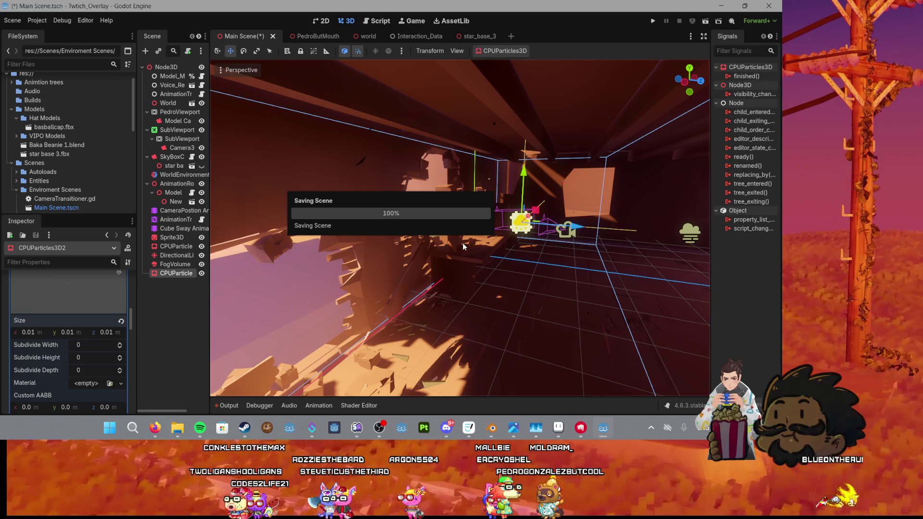
Step: Change the emitter's gravity Y value by entering 2
{"action": "scroll", "scroll_direction": "up", "scroll_amount": 3}
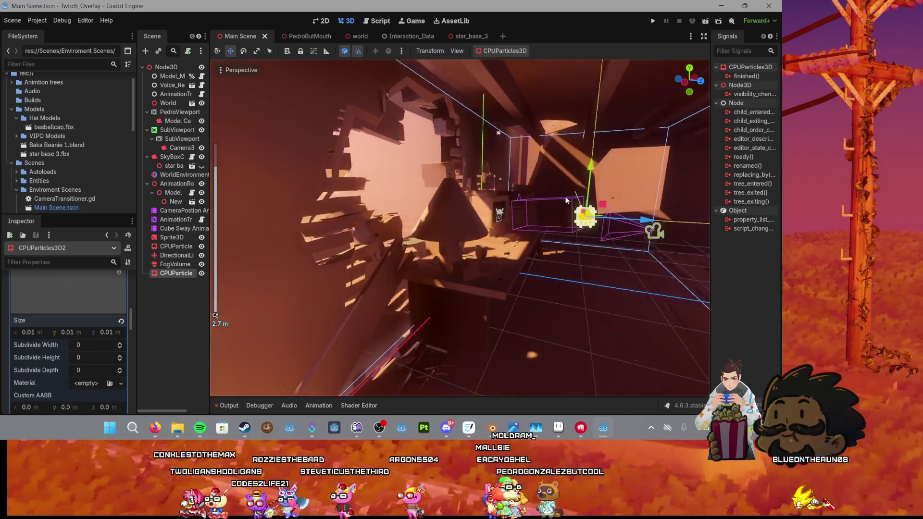
{"action": "scroll", "scroll_direction": "up", "scroll_amount": 3}
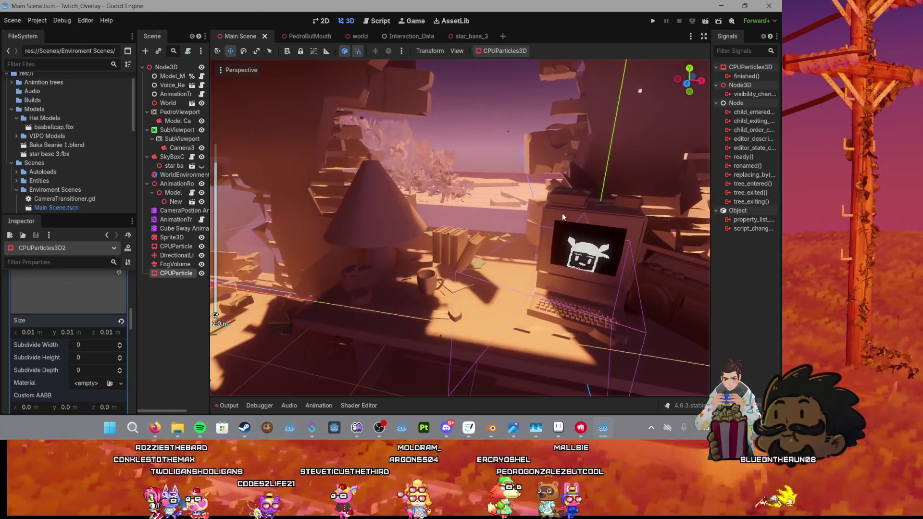
{"action": "scroll", "scroll_direction": "down", "scroll_amount": 3}
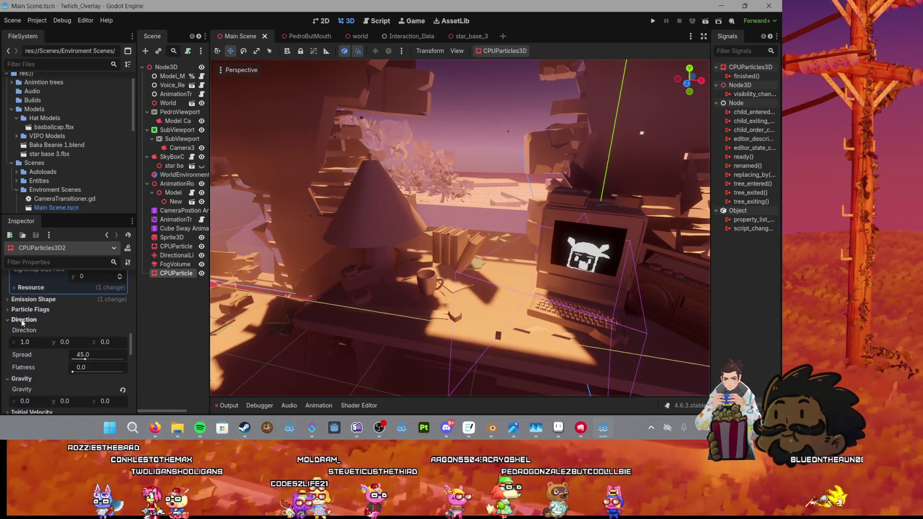
{"action": "scroll", "scroll_direction": "down", "scroll_amount": 3}
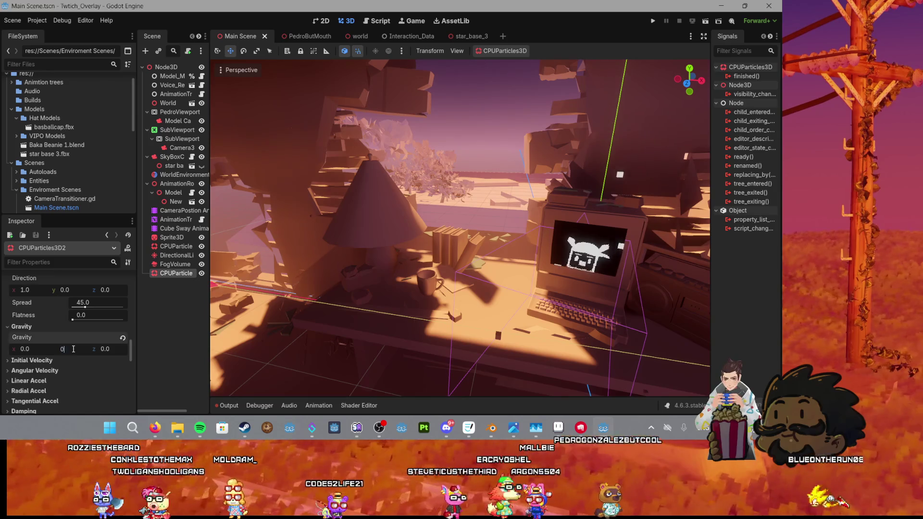
{"action": "type", "text": ".2"}
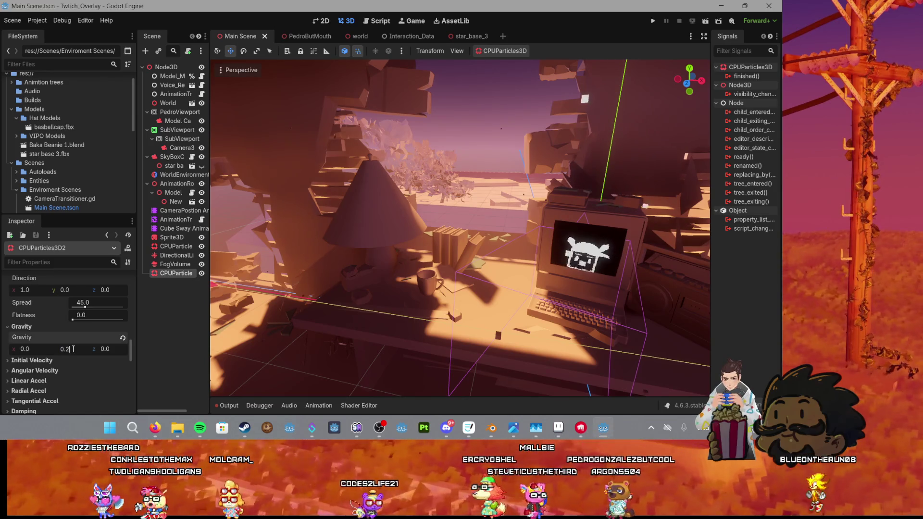
{"action": "key", "text": "Return"}
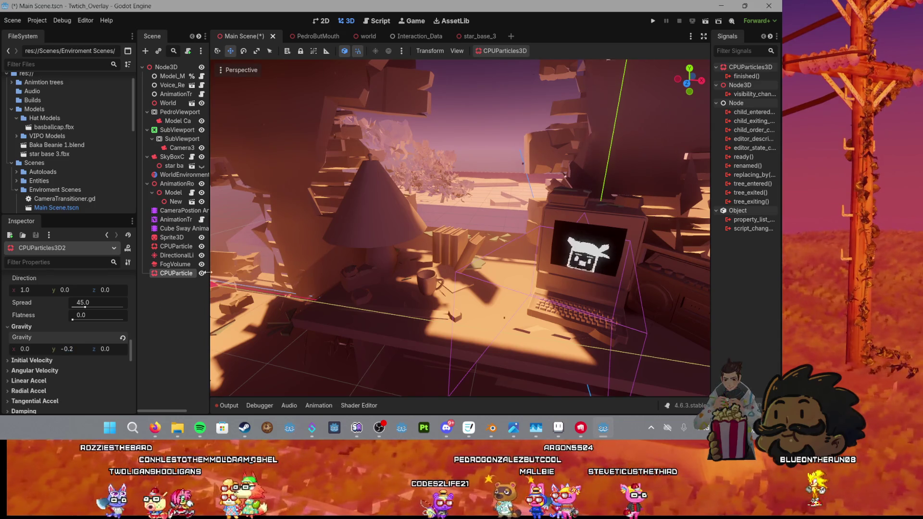
Step: Expand the emission shape settings and orbit the view to look down on the desk
{"action": "scroll", "scroll_direction": "up", "scroll_amount": 3}
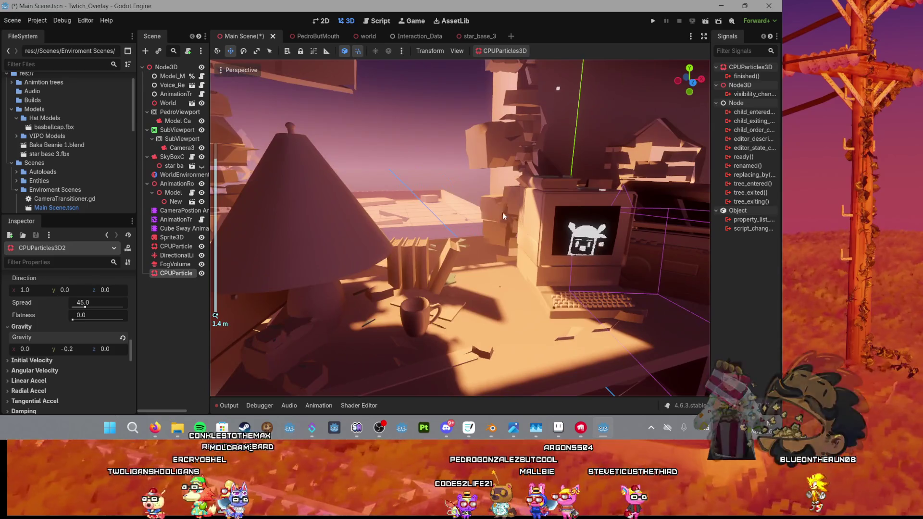
{"action": "scroll", "scroll_direction": "up", "scroll_amount": 3}
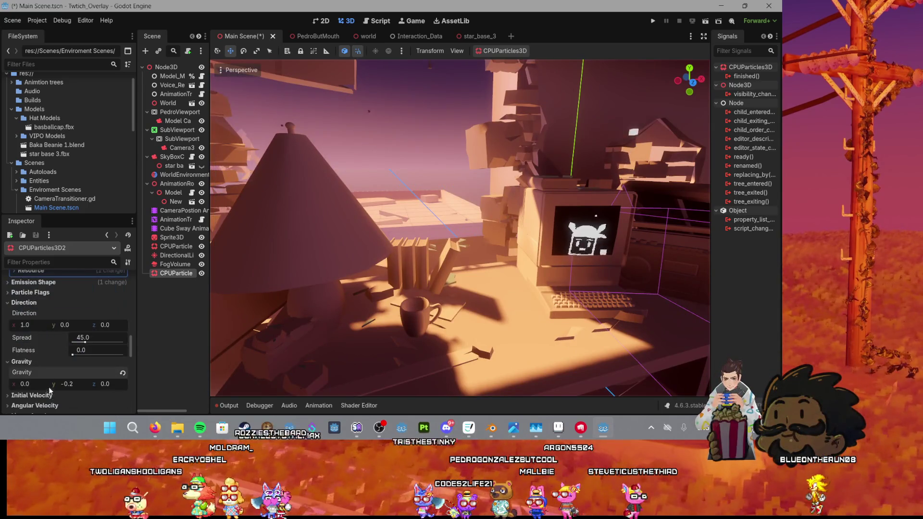
{"action": "scroll", "scroll_direction": "up", "scroll_amount": 3}
{"action": "left_click", "coordinate": [53, 352]}
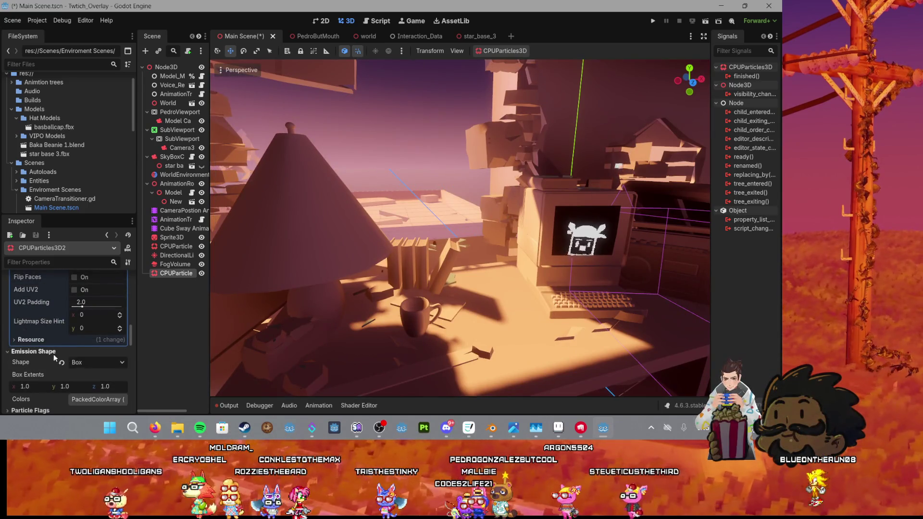
{"action": "scroll", "scroll_direction": "up", "scroll_amount": 3}
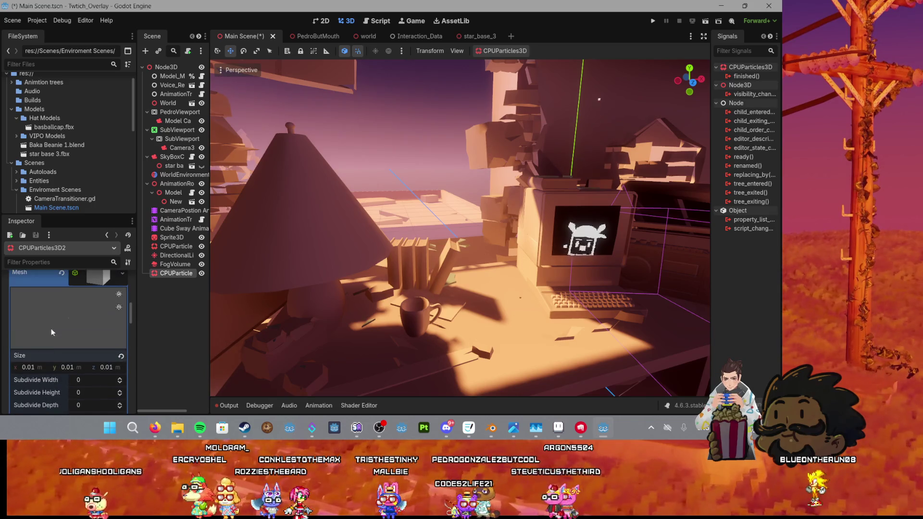
{"action": "scroll", "scroll_direction": "down", "scroll_amount": 3}
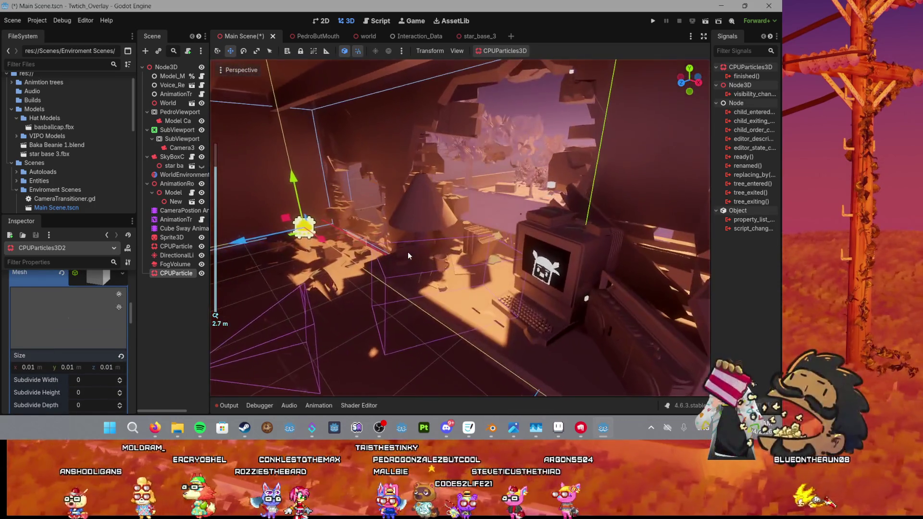
{"action": "scroll", "scroll_direction": "up", "scroll_amount": 3}
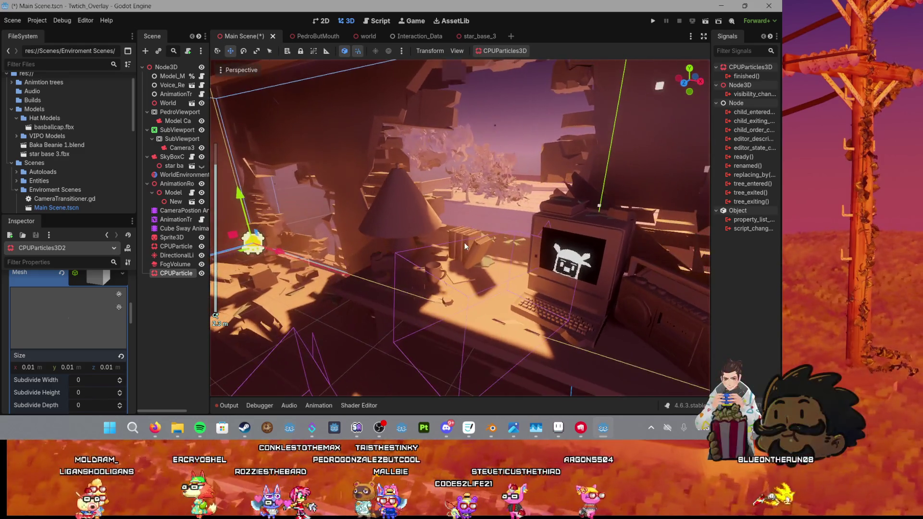
{"action": "scroll", "scroll_direction": "down", "scroll_amount": 3}
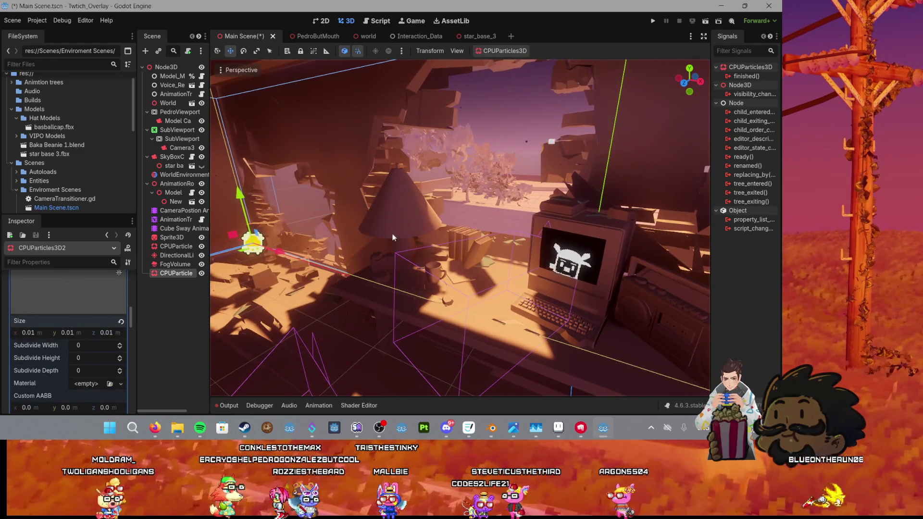
{"action": "scroll", "scroll_direction": "up", "scroll_amount": 3}
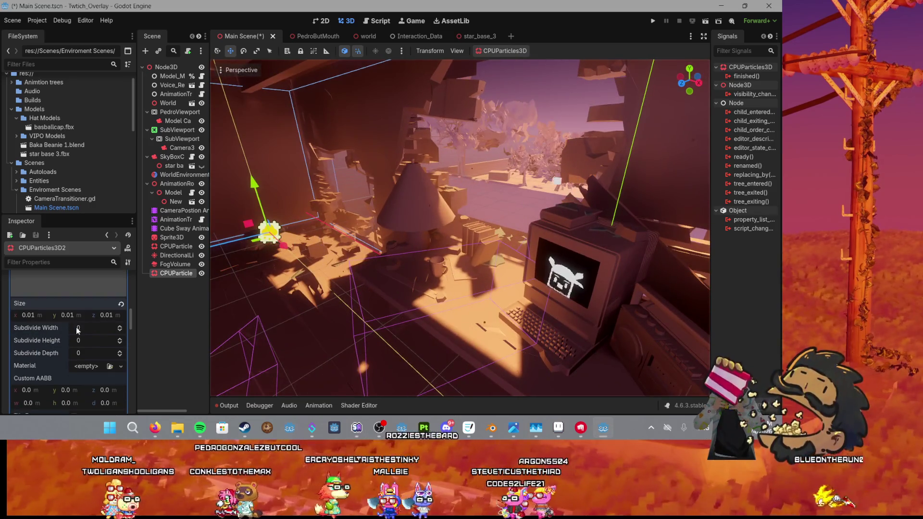
{"action": "scroll", "scroll_direction": "up", "scroll_amount": 3}
{"action": "left_click_drag", "start_coordinate": [247, 272], "coordinate": [438, 249]}
Step: Bring up the new-material options for the box mesh's empty Material slot
{"action": "scroll", "scroll_direction": "up", "scroll_amount": 3}
{"action": "scroll", "scroll_direction": "up", "scroll_amount": 3}
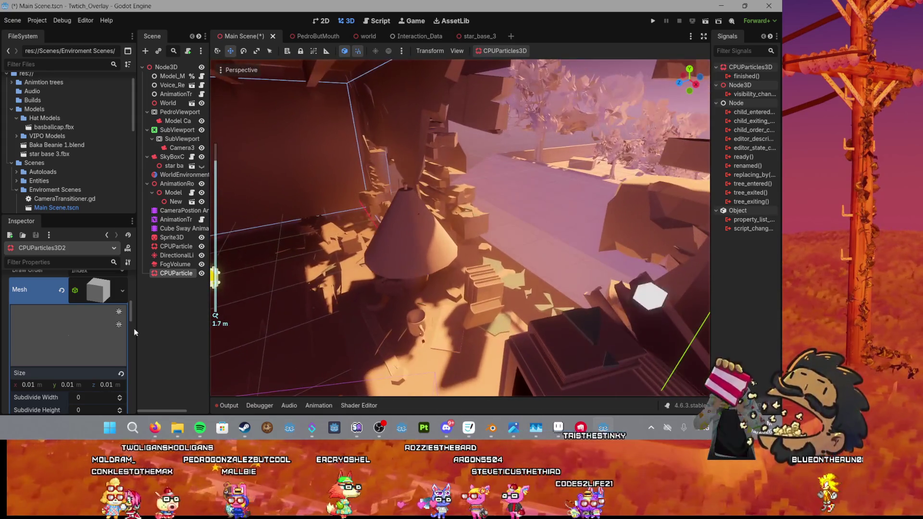
{"action": "scroll", "scroll_direction": "down", "scroll_amount": 3}
{"action": "scroll", "scroll_direction": "down", "scroll_amount": 3}
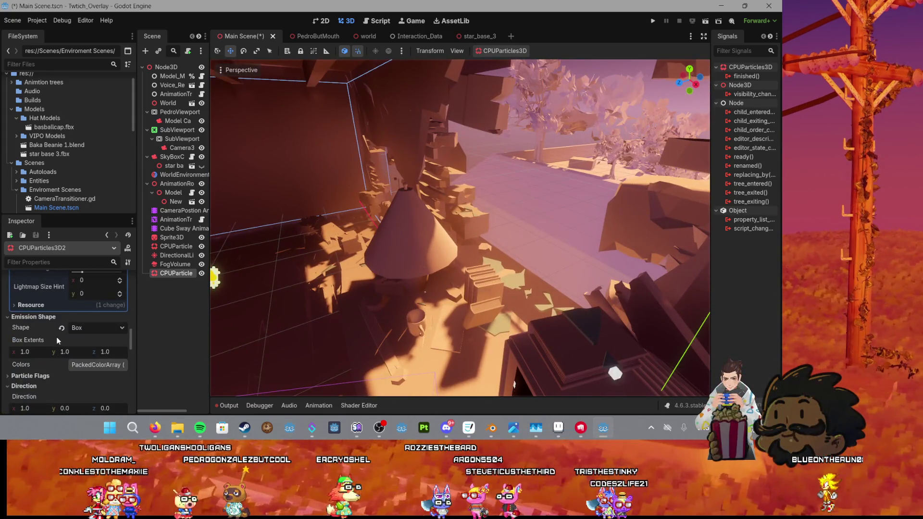
{"action": "scroll", "scroll_direction": "up", "scroll_amount": 3}
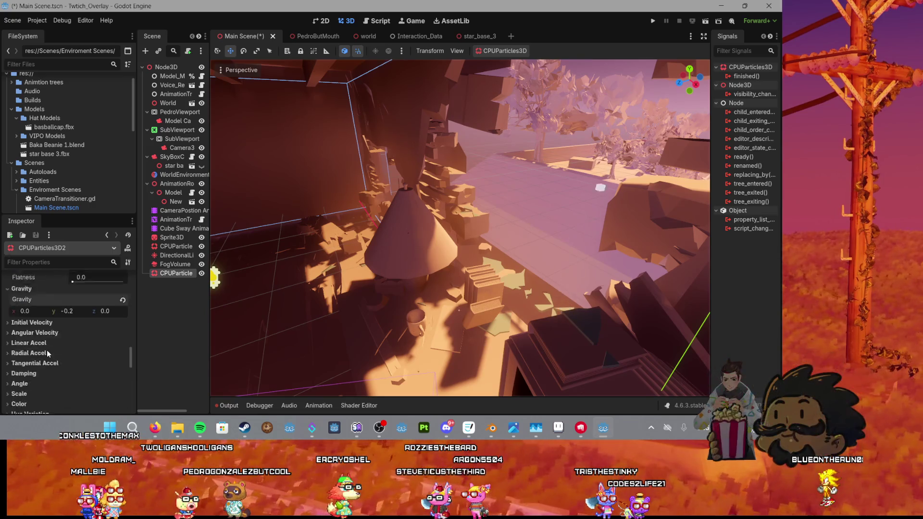
{"action": "scroll", "scroll_direction": "up", "scroll_amount": 3}
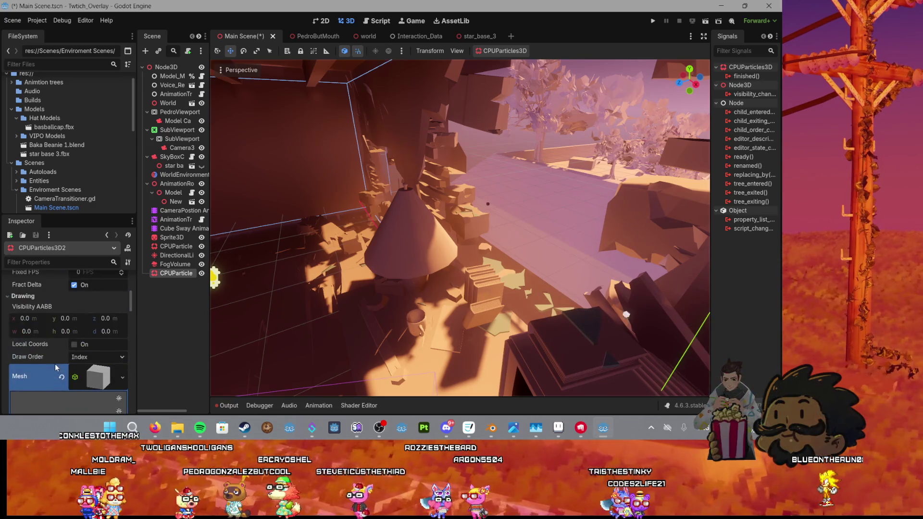
{"action": "scroll", "scroll_direction": "down", "scroll_amount": 3}
{"action": "left_click", "coordinate": [90, 353]}
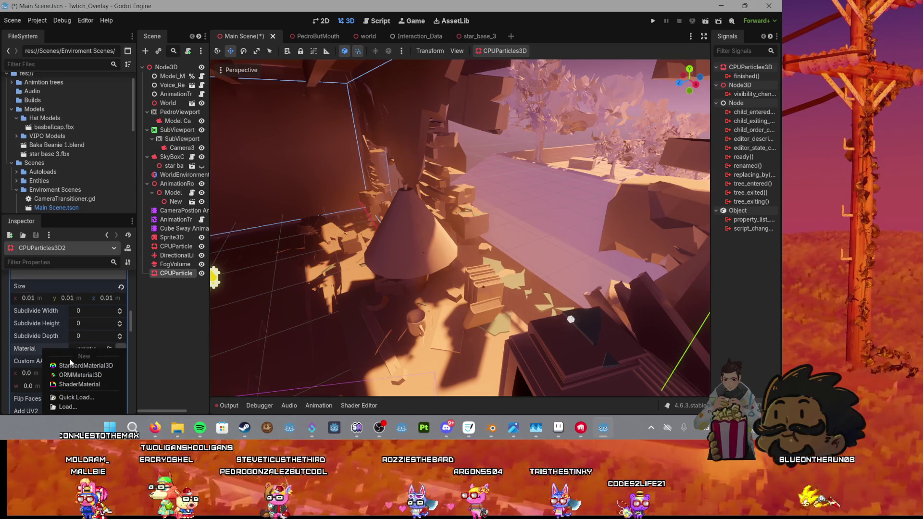
Step: Give the box mesh a new StandardMaterial3D and set its shading to Unshaded
{"action": "left_click", "coordinate": [68, 365]}
{"action": "scroll", "scroll_direction": "down", "scroll_amount": 3}
{"action": "left_click", "coordinate": [99, 304]}
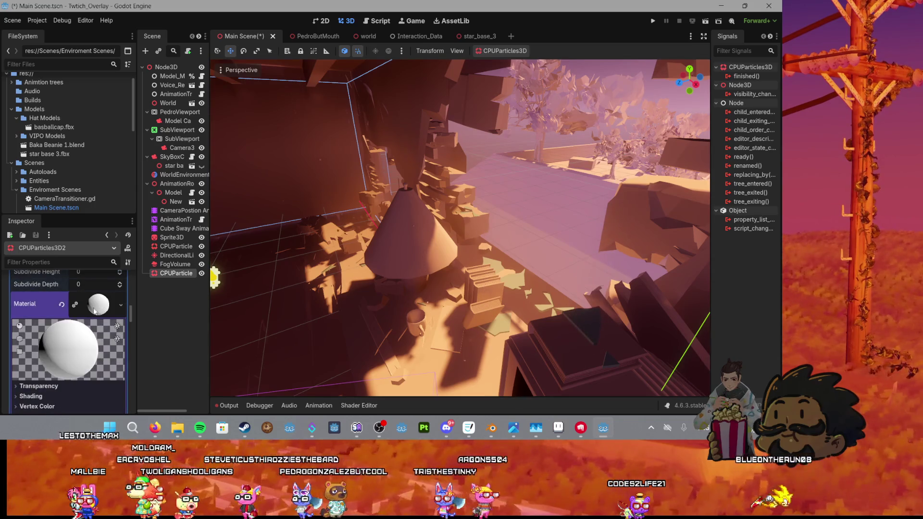
{"action": "scroll", "scroll_direction": "down", "scroll_amount": 3}
{"action": "left_click", "coordinate": [30, 379]}
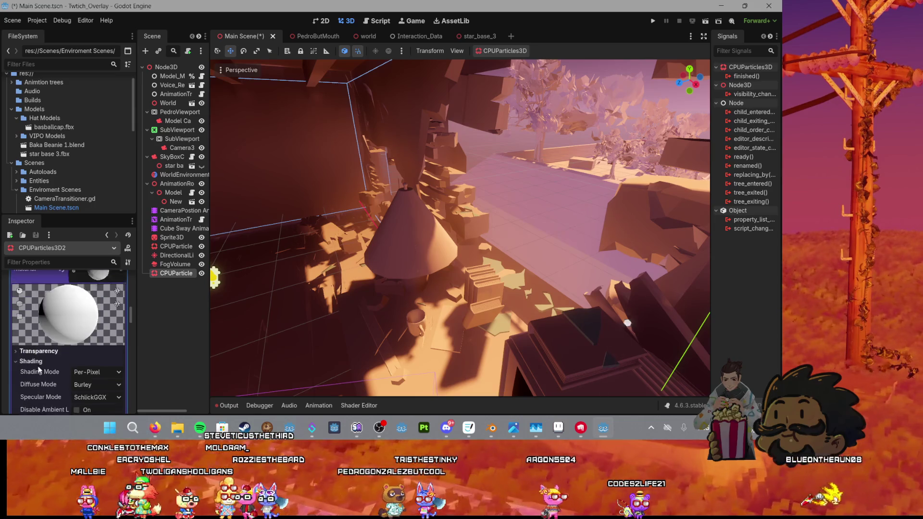
{"action": "scroll", "scroll_direction": "down", "scroll_amount": 3}
{"action": "left_click", "coordinate": [97, 355]}
{"action": "left_click", "coordinate": [99, 369]}
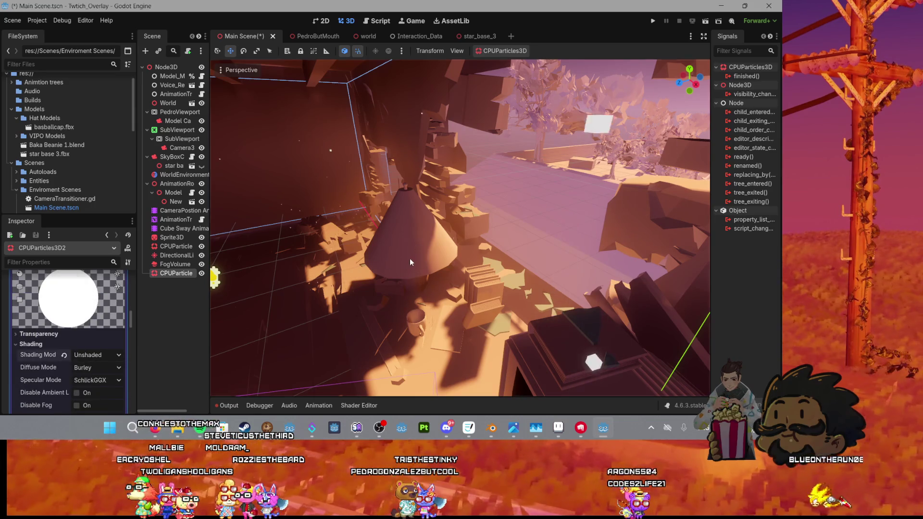
Step: Check the particles, then switch the material's shading back to Per-Pixel
{"action": "left_click_drag", "start_coordinate": [474, 243], "coordinate": [529, 245]}
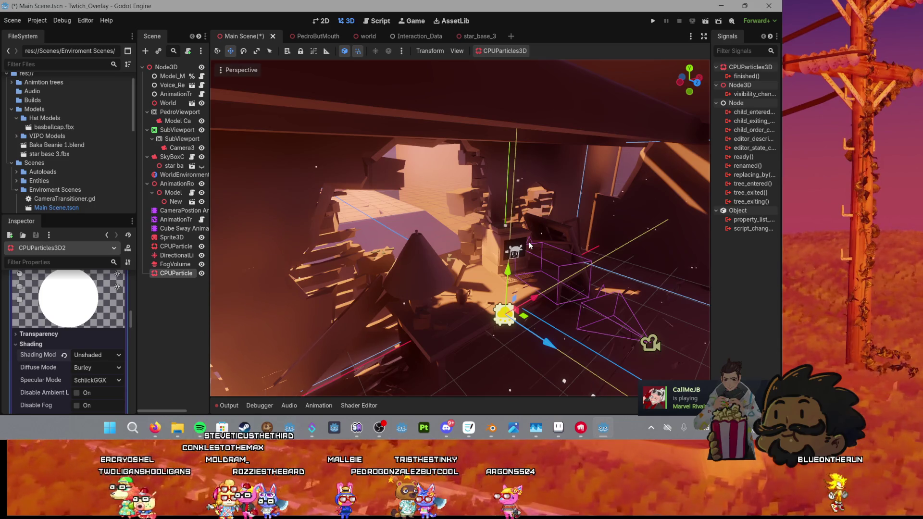
{"action": "left_click_drag", "start_coordinate": [529, 245], "coordinate": [422, 250]}
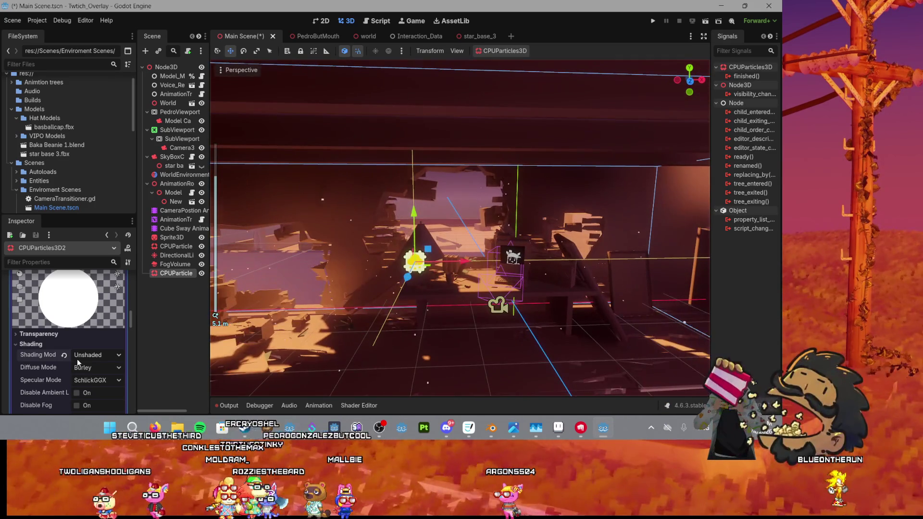
{"action": "left_click", "coordinate": [78, 357]}
{"action": "left_click", "coordinate": [92, 376]}
Step: Scale the emitter's volume down vertically to flatten it
{"action": "left_click_drag", "start_coordinate": [322, 285], "coordinate": [391, 267]}
{"action": "scroll", "scroll_direction": "up", "scroll_amount": 3}
{"action": "scroll", "scroll_direction": "down", "scroll_amount": 3}
{"action": "scroll", "scroll_direction": "down", "scroll_amount": 3}
{"action": "key", "text": "e"}
{"action": "key", "text": "w"}
{"action": "key", "text": "r"}
{"action": "left_click_drag", "start_coordinate": [435, 192], "coordinate": [433, 144]}
{"action": "key", "text": "w"}
Step: Lower the dust emitter's particle Amount to 50
{"action": "scroll", "scroll_direction": "up", "scroll_amount": 3}
{"action": "scroll", "scroll_direction": "down", "scroll_amount": 3}
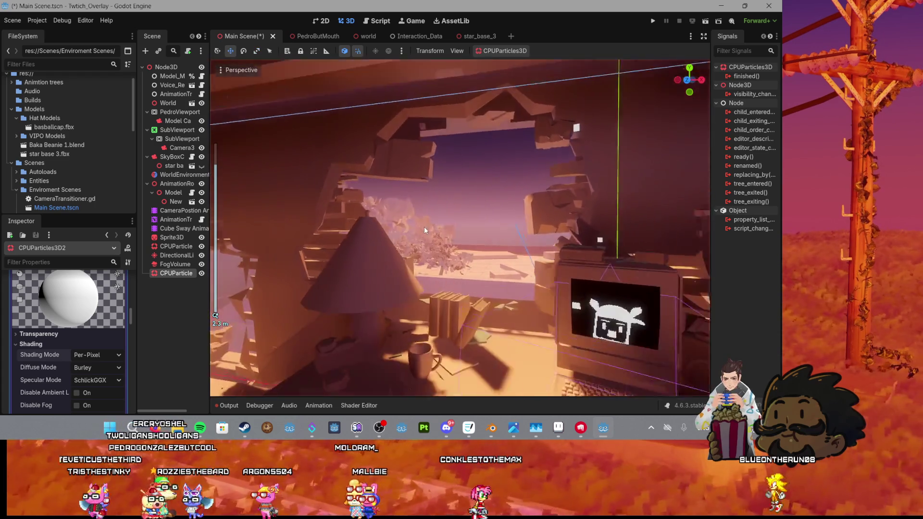
{"action": "left_click_drag", "start_coordinate": [454, 177], "coordinate": [437, 194]}
{"action": "scroll", "scroll_direction": "up", "scroll_amount": 3}
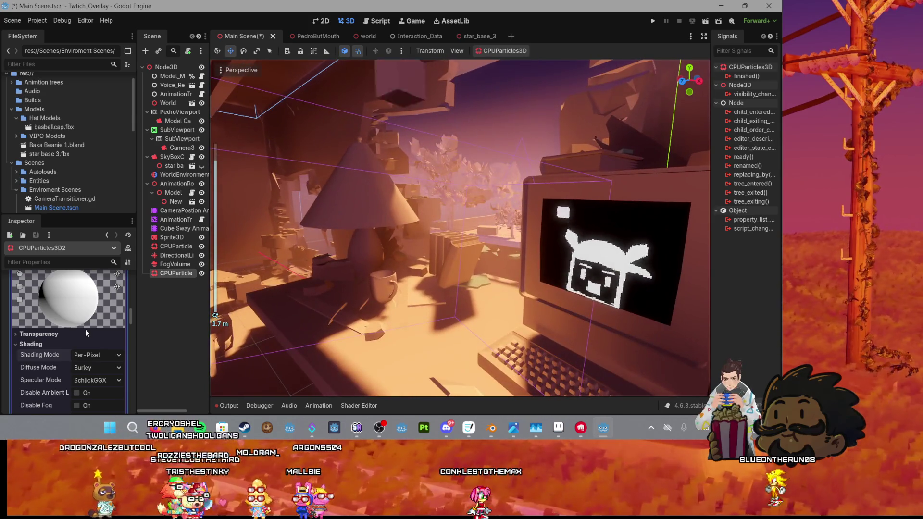
{"action": "scroll", "scroll_direction": "down", "scroll_amount": 3}
{"action": "scroll", "scroll_direction": "up", "scroll_amount": 3}
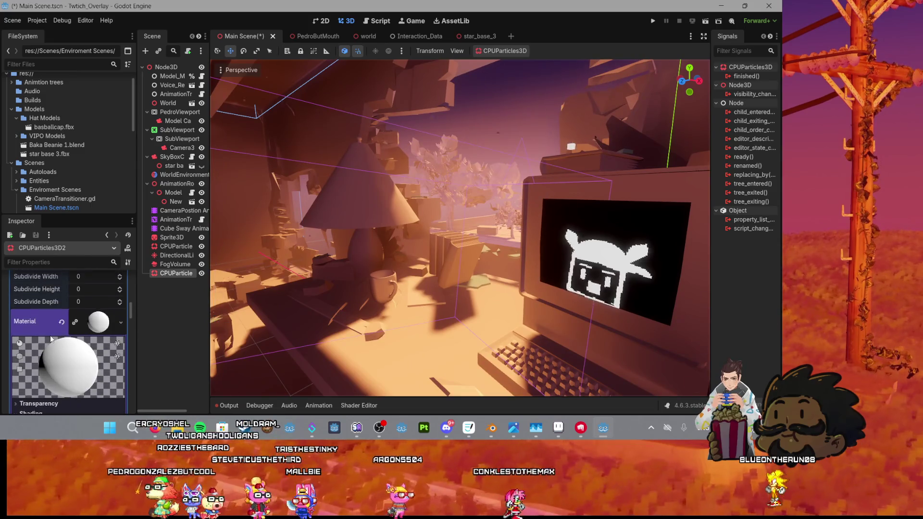
{"action": "scroll", "scroll_direction": "up", "scroll_amount": 3}
{"action": "scroll", "scroll_direction": "up", "scroll_amount": 3}
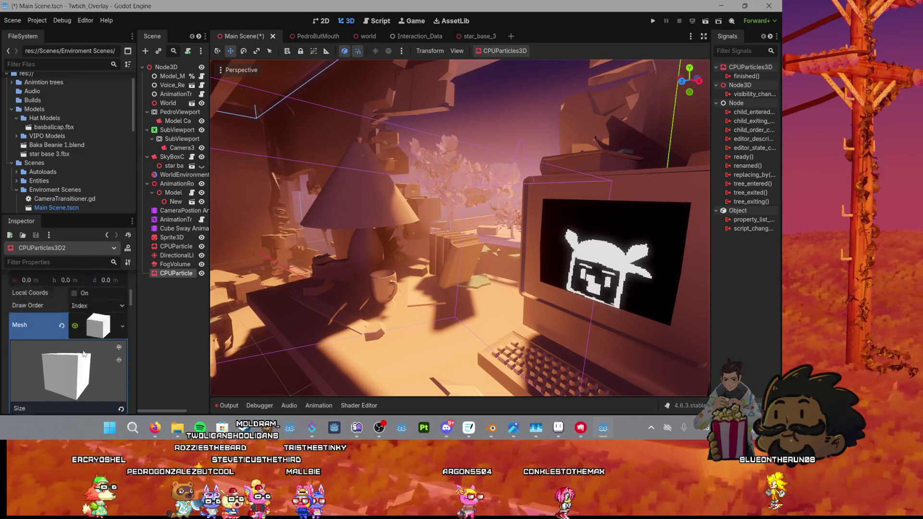
{"action": "left_click_drag", "start_coordinate": [92, 305], "coordinate": [72, 305]}
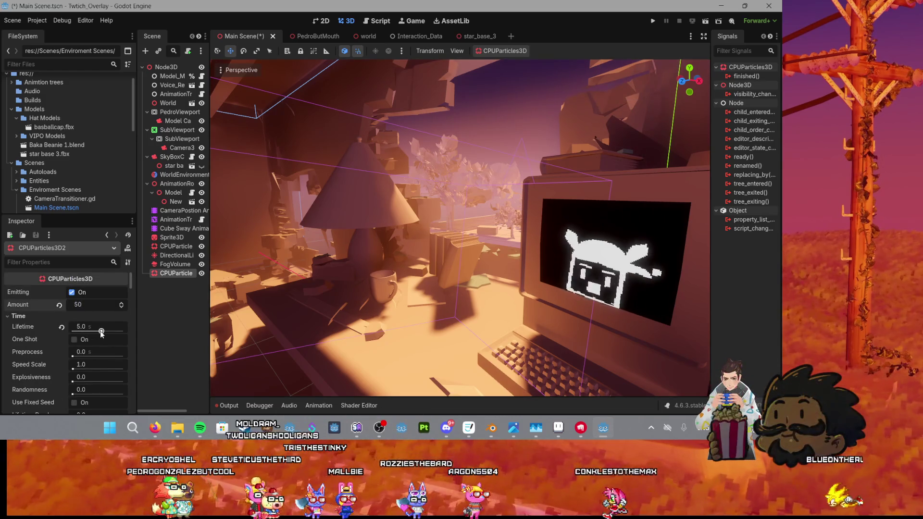
Step: Set Lifetime to 7.74 s, expand the material's Albedo section, and save the scene
{"action": "left_click_drag", "start_coordinate": [102, 332], "coordinate": [96, 331]}
{"action": "scroll", "scroll_direction": "down", "scroll_amount": 3}
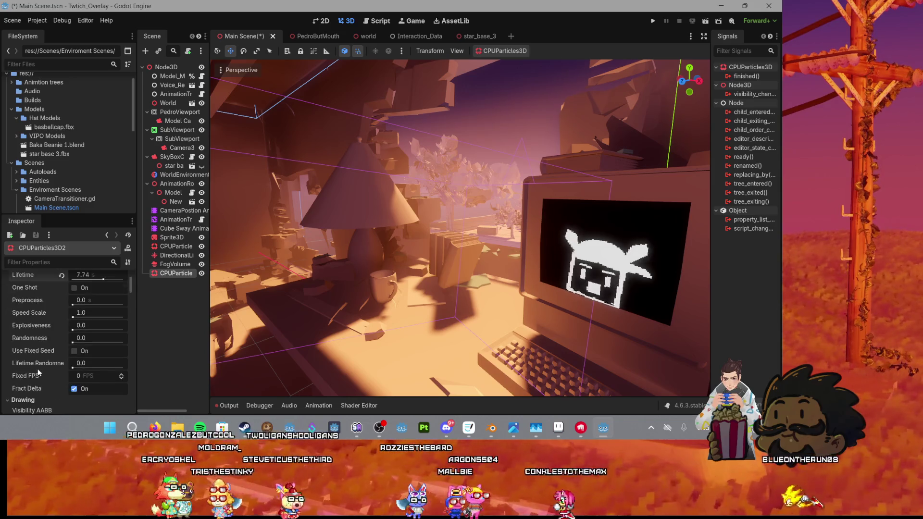
{"action": "scroll", "scroll_direction": "down", "scroll_amount": 3}
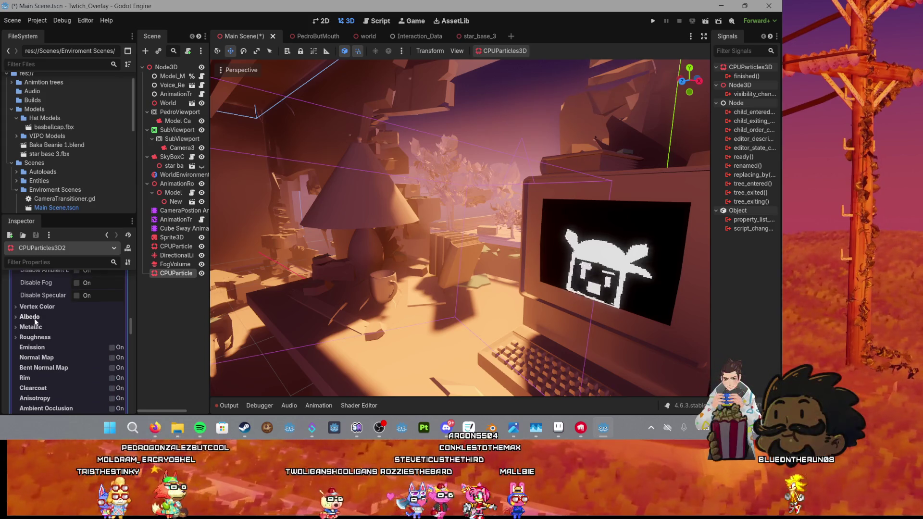
{"action": "left_click", "coordinate": [33, 318]}
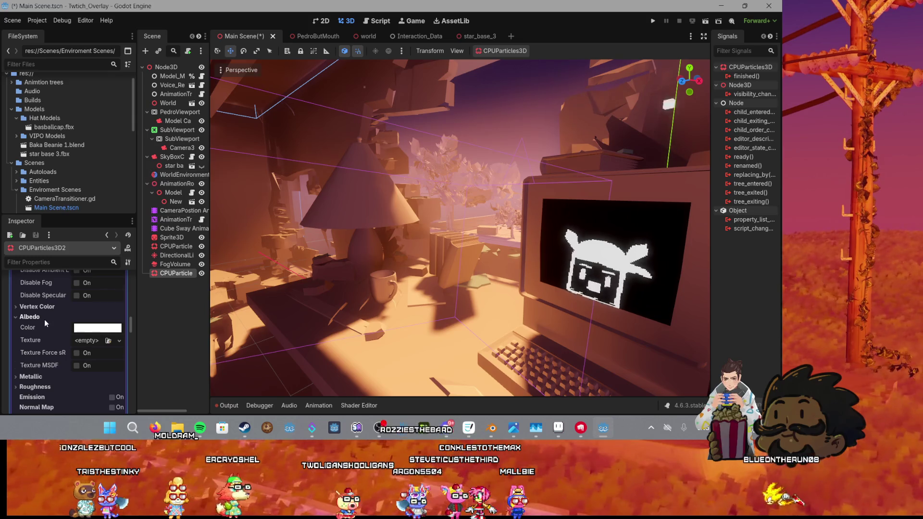
{"action": "scroll", "scroll_direction": "down", "scroll_amount": 3}
{"action": "scroll", "scroll_direction": "down", "scroll_amount": 3}
{"action": "key", "text": "ctrl+s"}
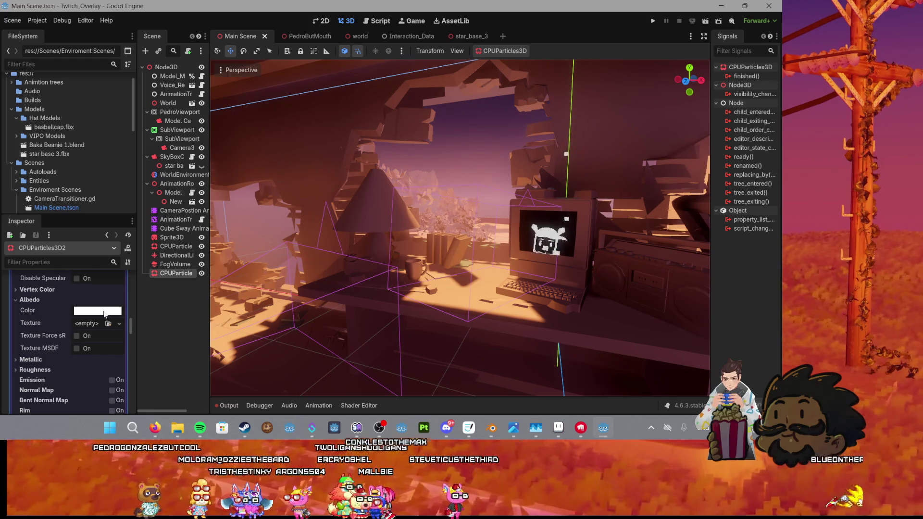
Step: Enable the Grow option on the dust particles' material
{"action": "scroll", "scroll_direction": "up", "scroll_amount": 3}
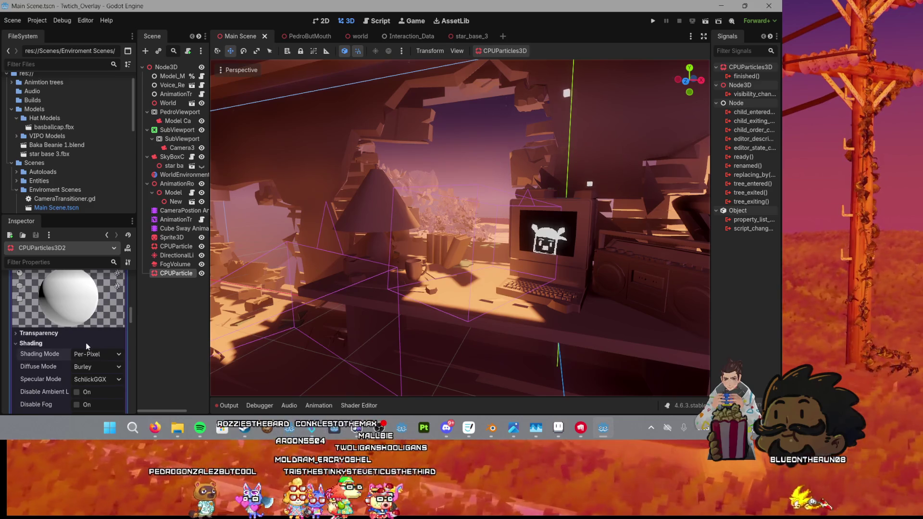
{"action": "scroll", "scroll_direction": "down", "scroll_amount": 3}
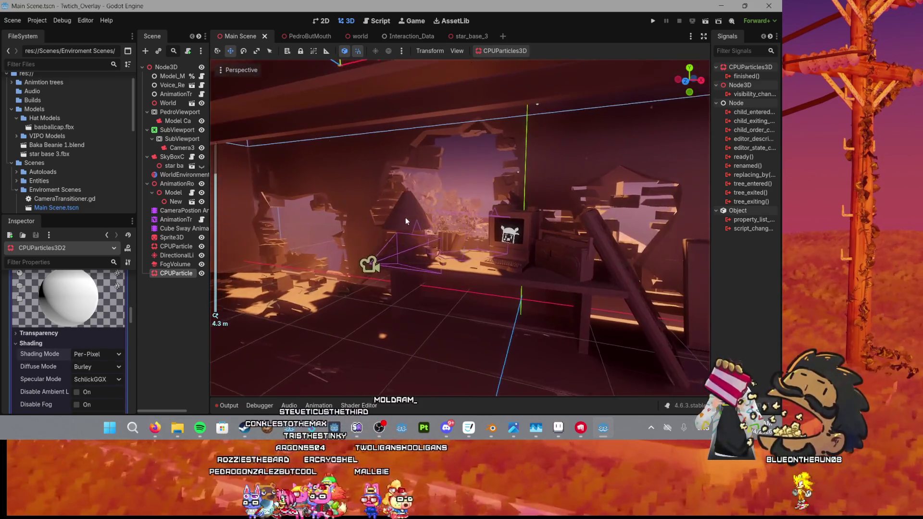
{"action": "scroll", "scroll_direction": "up", "scroll_amount": 3}
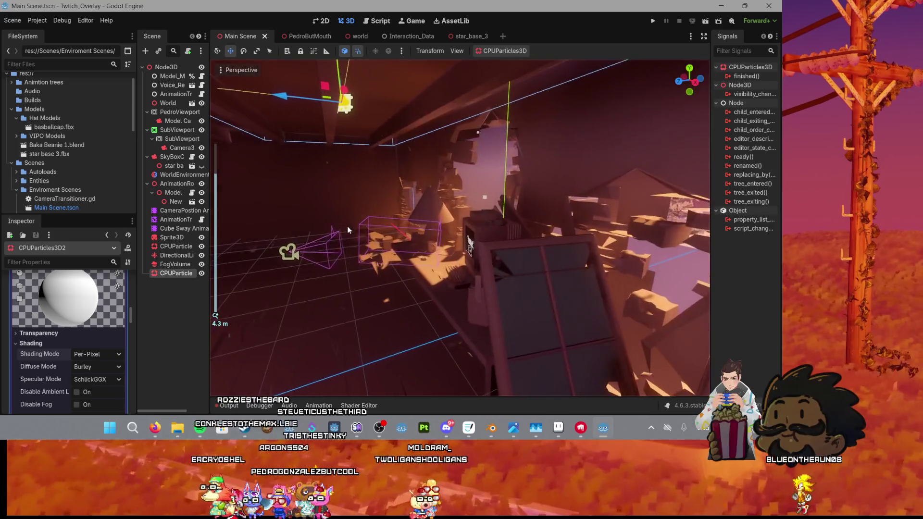
{"action": "scroll", "scroll_direction": "up", "scroll_amount": 3}
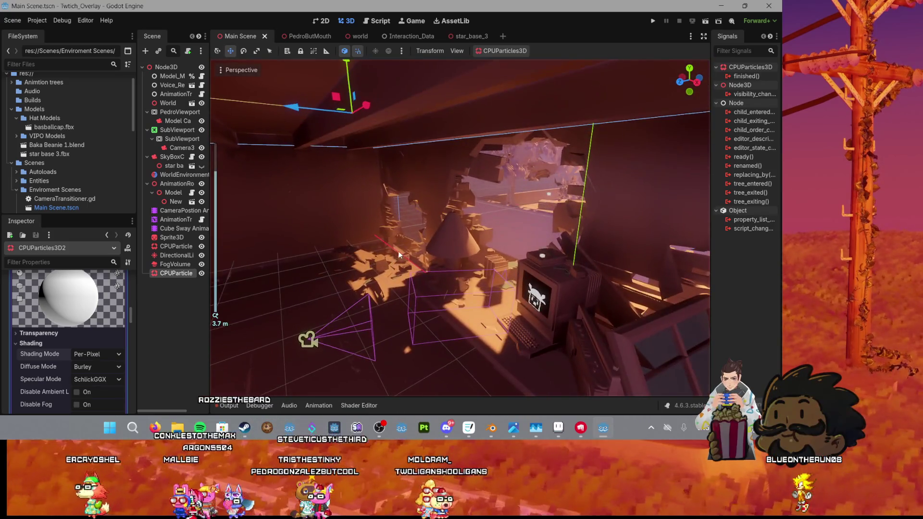
{"action": "scroll", "scroll_direction": "down", "scroll_amount": 3}
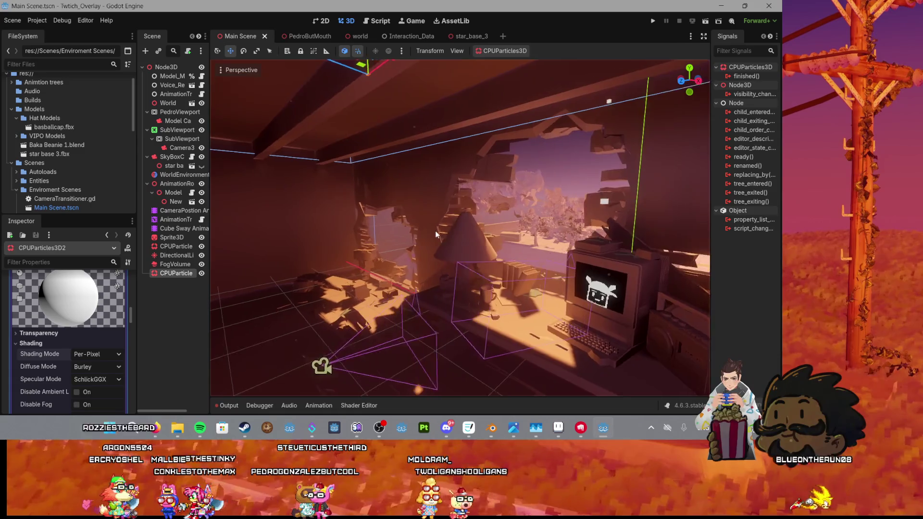
{"action": "left_click_drag", "start_coordinate": [399, 232], "coordinate": [304, 289]}
{"action": "scroll", "scroll_direction": "down", "scroll_amount": 3}
{"action": "scroll", "scroll_direction": "up", "scroll_amount": 3}
{"action": "scroll", "scroll_direction": "up", "scroll_amount": 3}
{"action": "scroll", "scroll_direction": "down", "scroll_amount": 3}
{"action": "scroll", "scroll_direction": "down", "scroll_amount": 3}
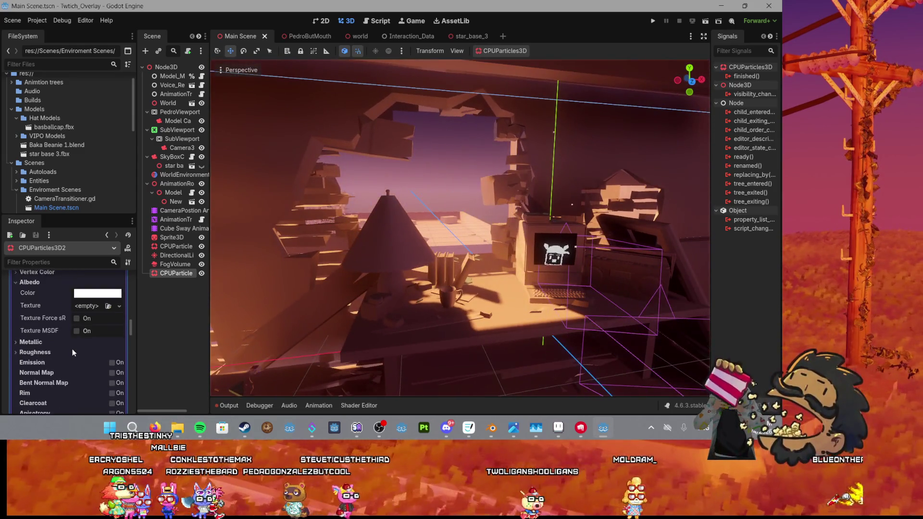
{"action": "scroll", "scroll_direction": "down", "scroll_amount": 3}
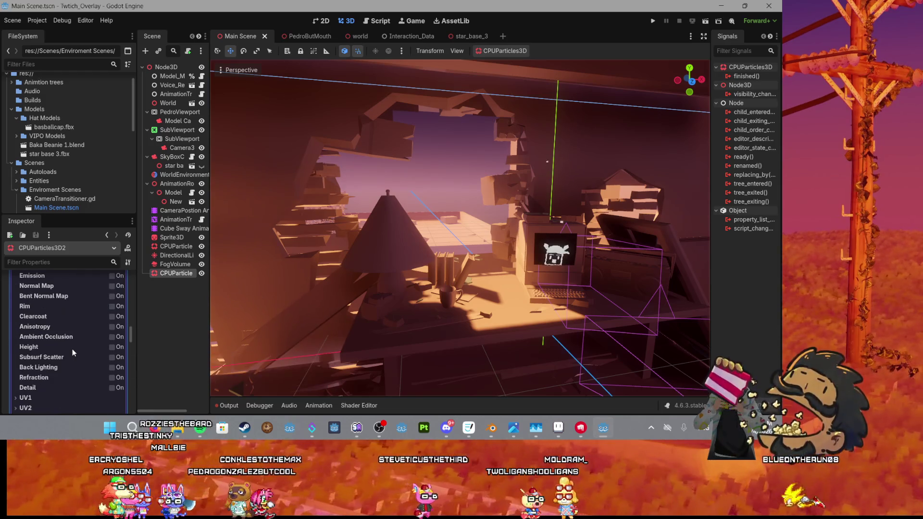
{"action": "scroll", "scroll_direction": "down", "scroll_amount": 3}
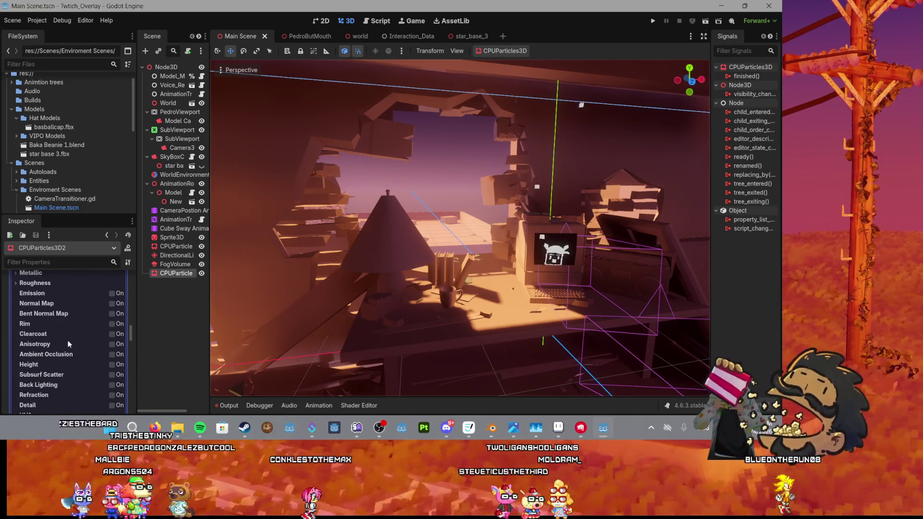
{"action": "scroll", "scroll_direction": "down", "scroll_amount": 3}
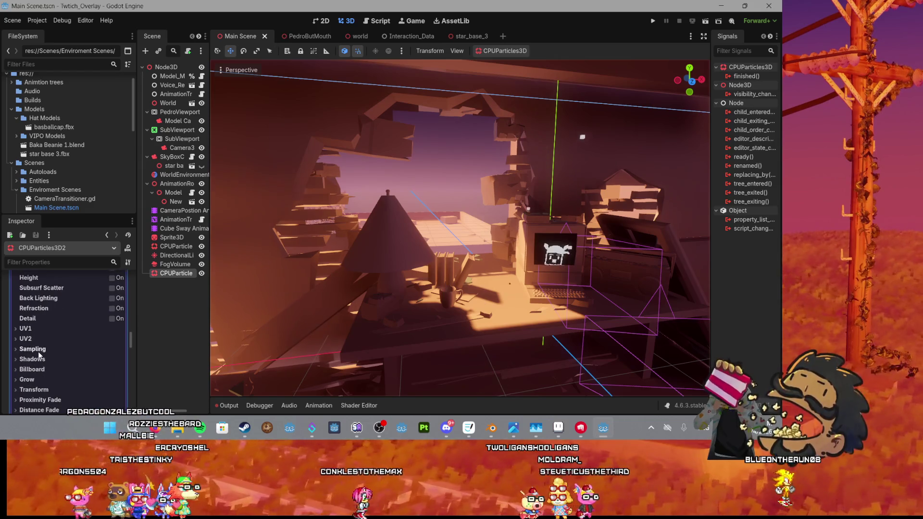
{"action": "left_click", "coordinate": [34, 380]}
{"action": "scroll", "scroll_direction": "down", "scroll_amount": 3}
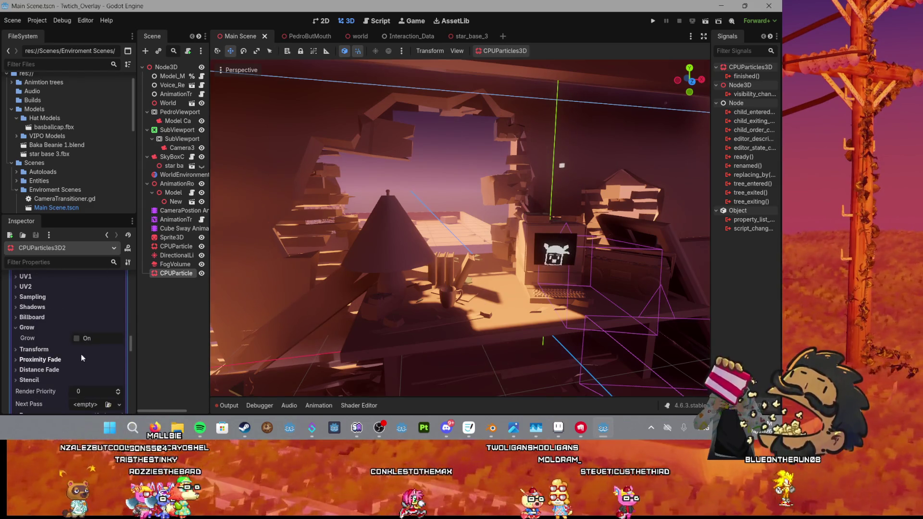
{"action": "left_click", "coordinate": [77, 338]}
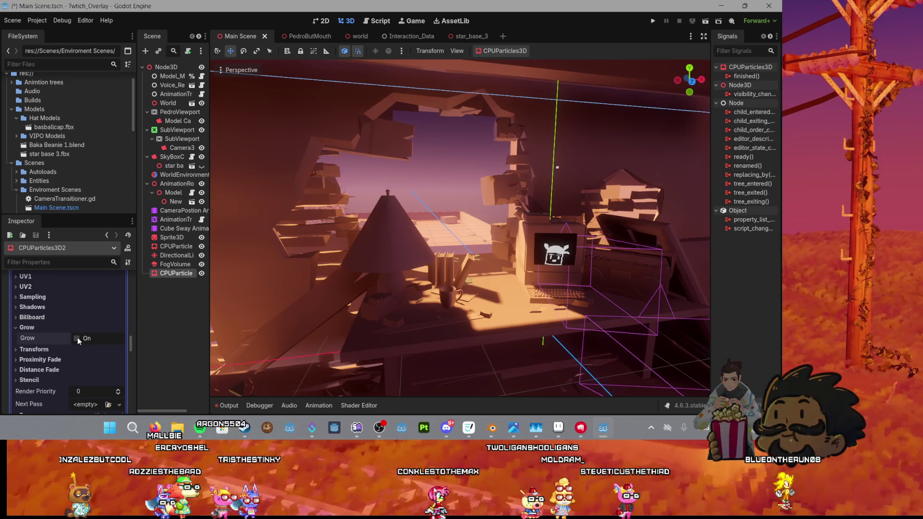
{"action": "left_click", "coordinate": [77, 338]}
Step: Expand the Metallic settings and open the Albedo colour picker showing white ffffff
{"action": "scroll", "scroll_direction": "up", "scroll_amount": 3}
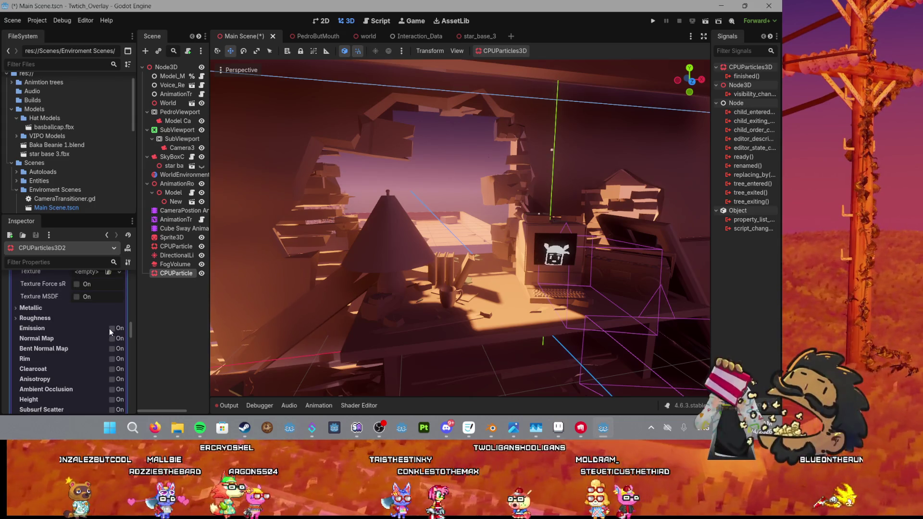
{"action": "left_click", "coordinate": [22, 308]}
{"action": "scroll", "scroll_direction": "up", "scroll_amount": 3}
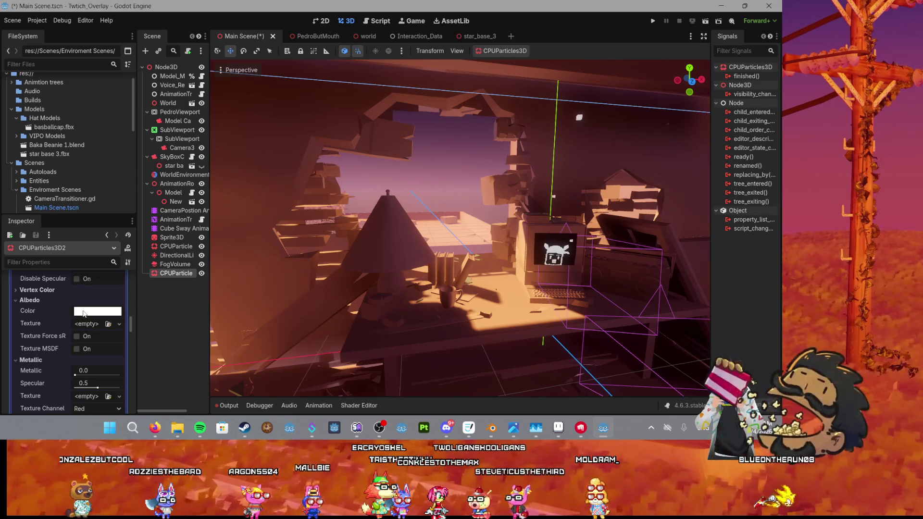
{"action": "left_click", "coordinate": [85, 313]}
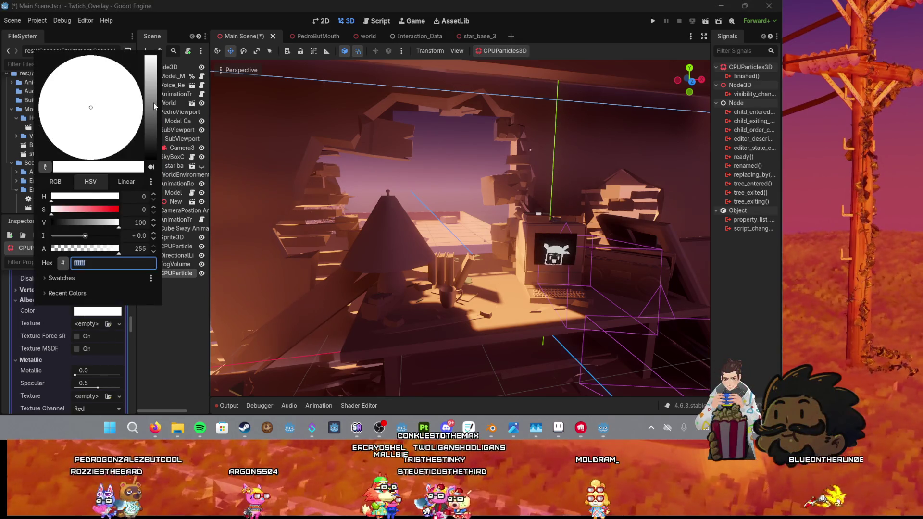
Step: Lower the albedo brightness and pick a muted pinkish hue, then frame the dust emitter
{"action": "left_click", "coordinate": [154, 103]}
{"action": "left_click", "coordinate": [99, 113]}
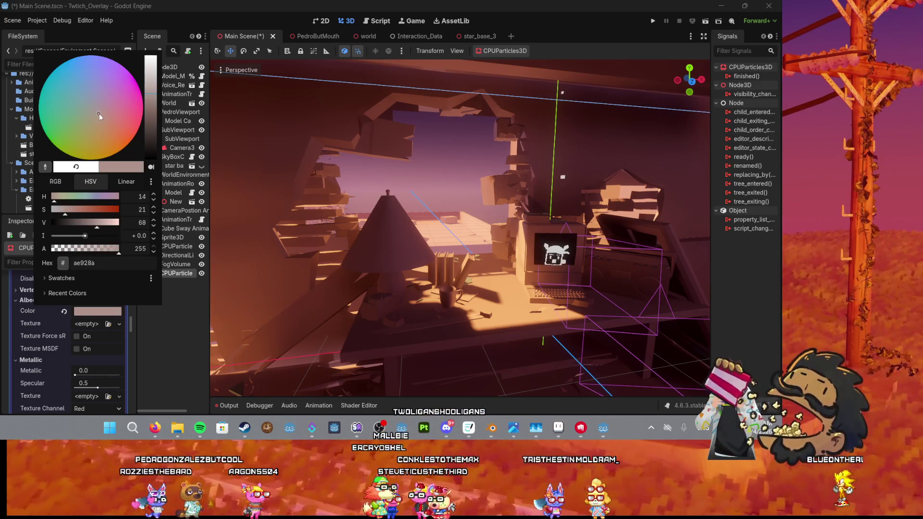
{"action": "scroll", "scroll_direction": "up", "scroll_amount": 3}
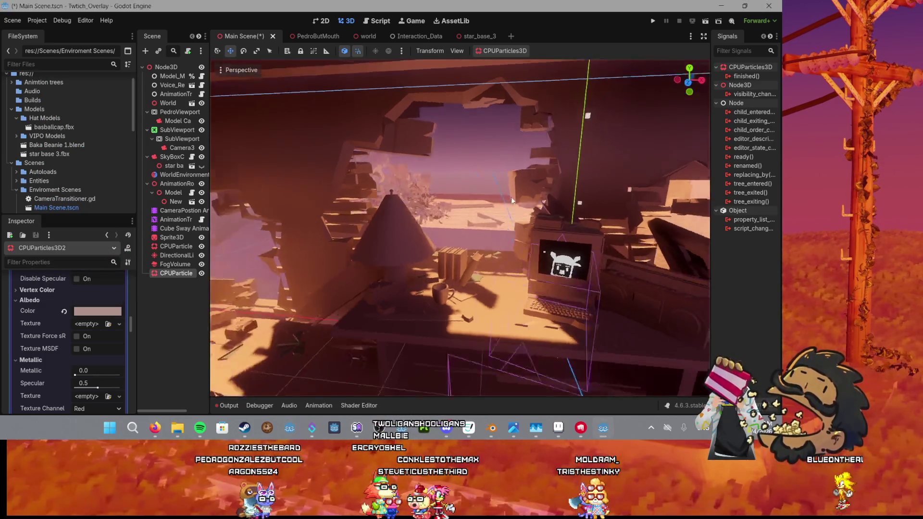
{"action": "key", "text": "f"}
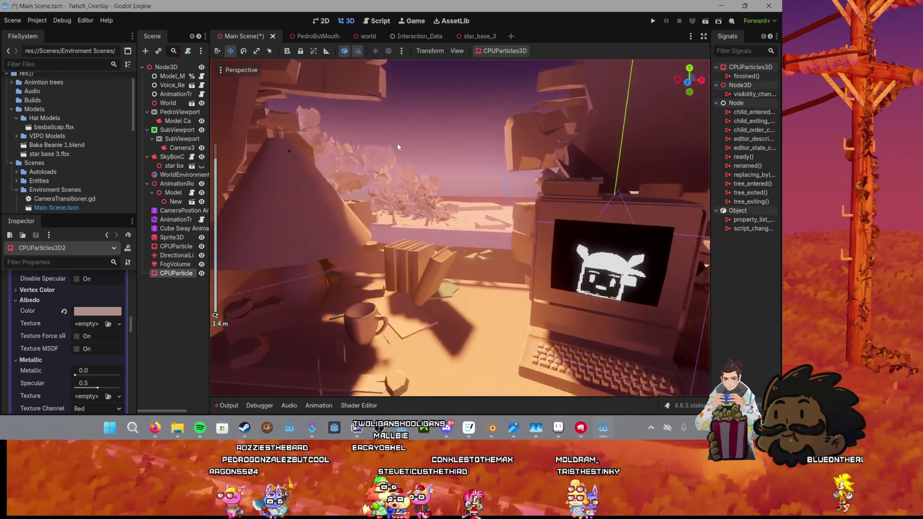
{"action": "scroll", "scroll_direction": "up", "scroll_amount": 3}
{"action": "scroll", "scroll_direction": "up", "scroll_amount": 3}
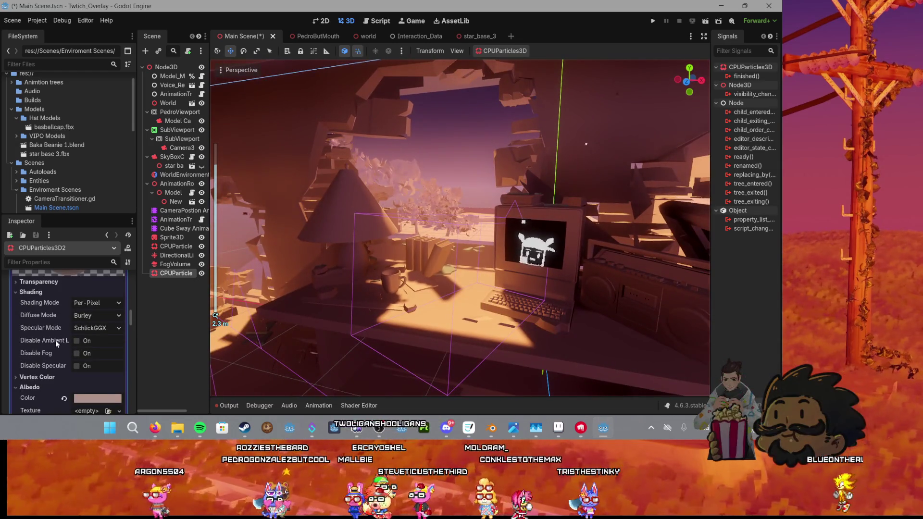
{"action": "scroll", "scroll_direction": "down", "scroll_amount": 3}
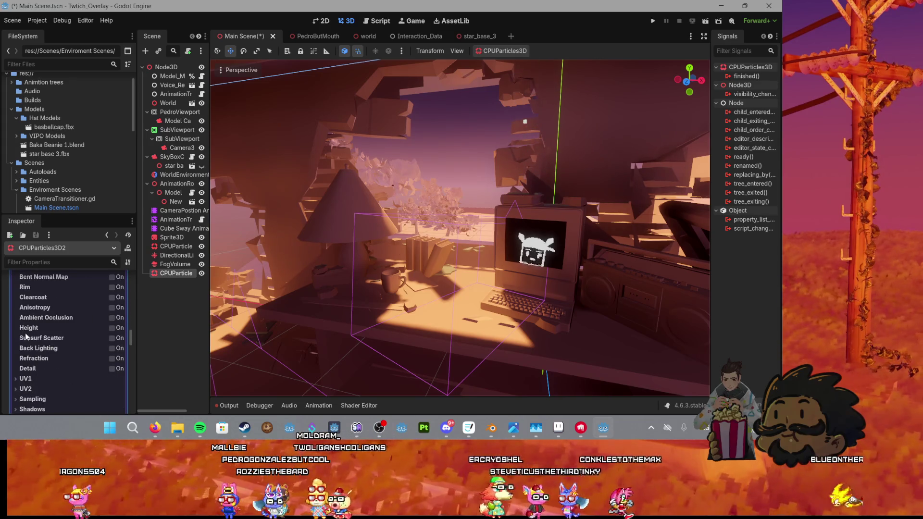
{"action": "scroll", "scroll_direction": "up", "scroll_amount": 3}
Step: Change the dust particles' Gravity Y from -0.2 to -0.1 and save the scene
{"action": "left_click", "coordinate": [51, 262]}
{"action": "type", "text": "gra"}
{"action": "left_click", "coordinate": [25, 290]}
{"action": "left_click", "coordinate": [73, 314]}
{"action": "type", "text": "-0.1"}
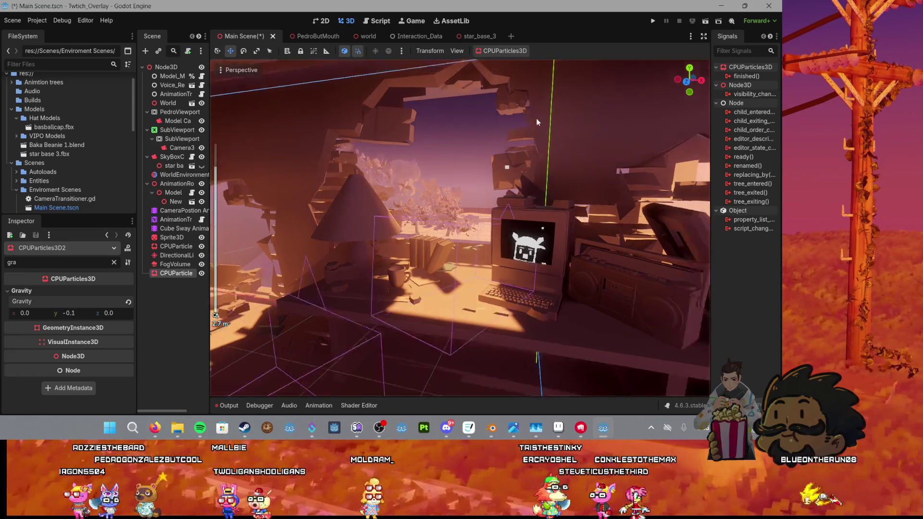
{"action": "scroll", "scroll_direction": "up", "scroll_amount": 3}
{"action": "scroll", "scroll_direction": "up", "scroll_amount": 3}
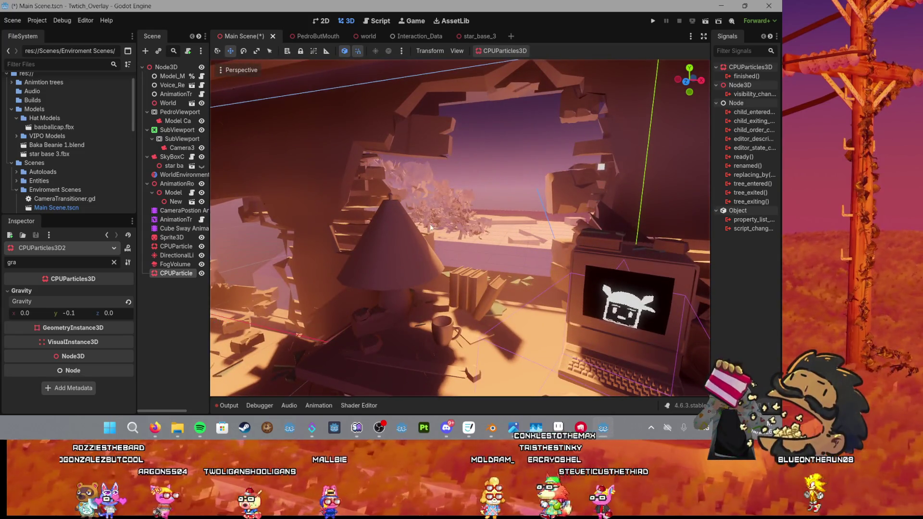
{"action": "scroll", "scroll_direction": "down", "scroll_amount": 3}
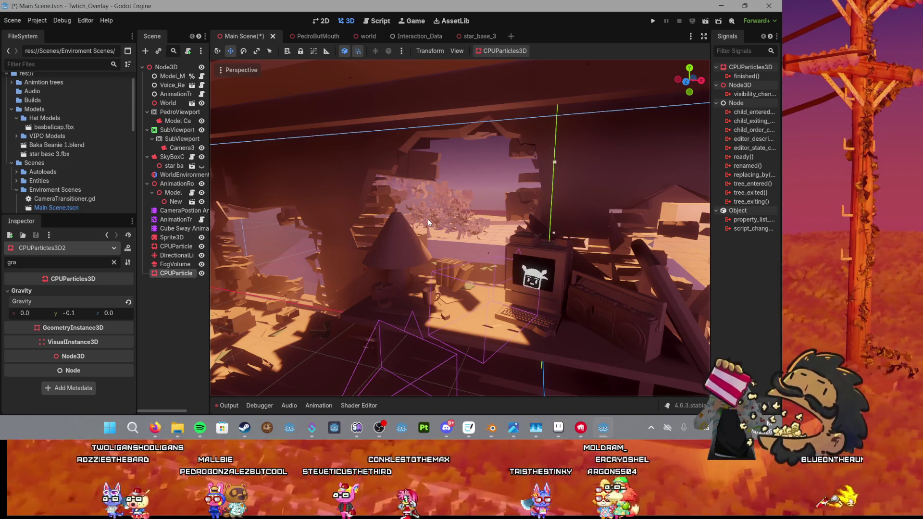
{"action": "scroll", "scroll_direction": "up", "scroll_amount": 3}
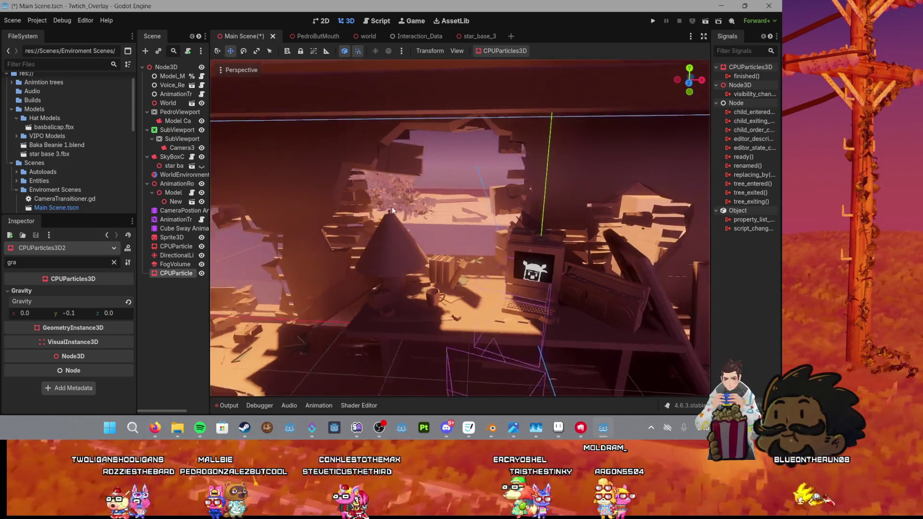
{"action": "key", "text": "ctrl+s"}
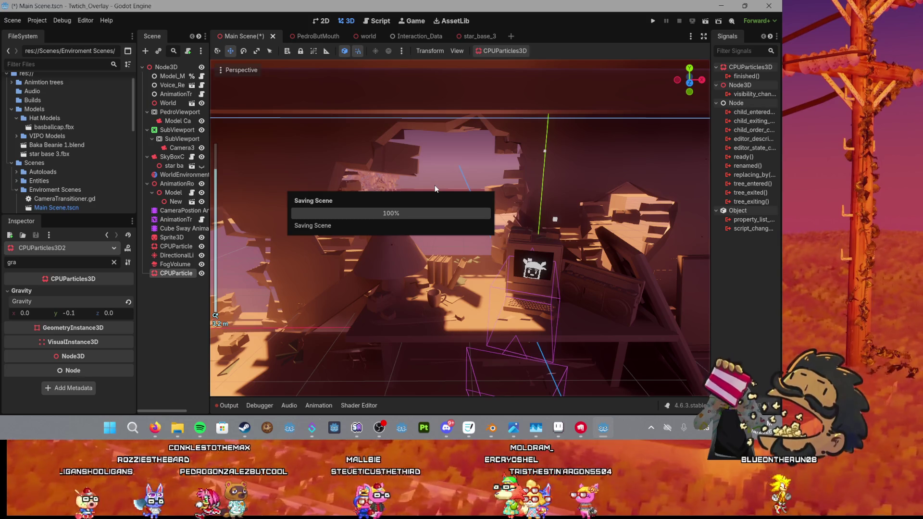
Step: Start the Twtich_Overlay project with the Run Project button in the top-right toolbar
{"action": "scroll", "scroll_direction": "up", "scroll_amount": 3}
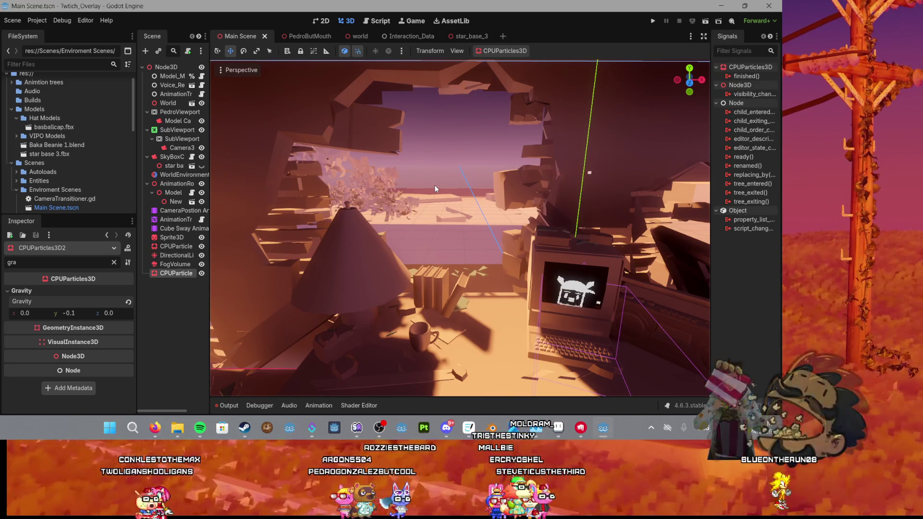
{"action": "scroll", "scroll_direction": "down", "scroll_amount": 3}
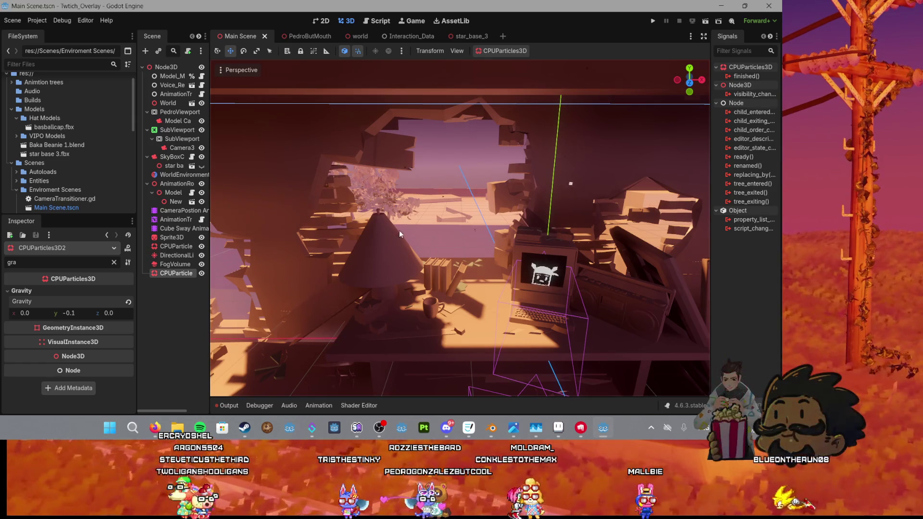
{"action": "scroll", "scroll_direction": "up", "scroll_amount": 3}
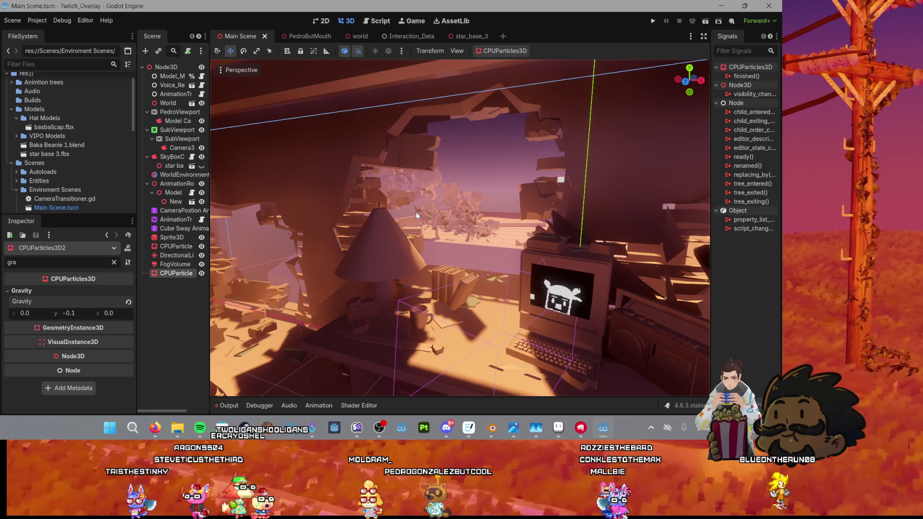
{"action": "scroll", "scroll_direction": "down", "scroll_amount": 3}
{"action": "scroll", "scroll_direction": "down", "scroll_amount": 3}
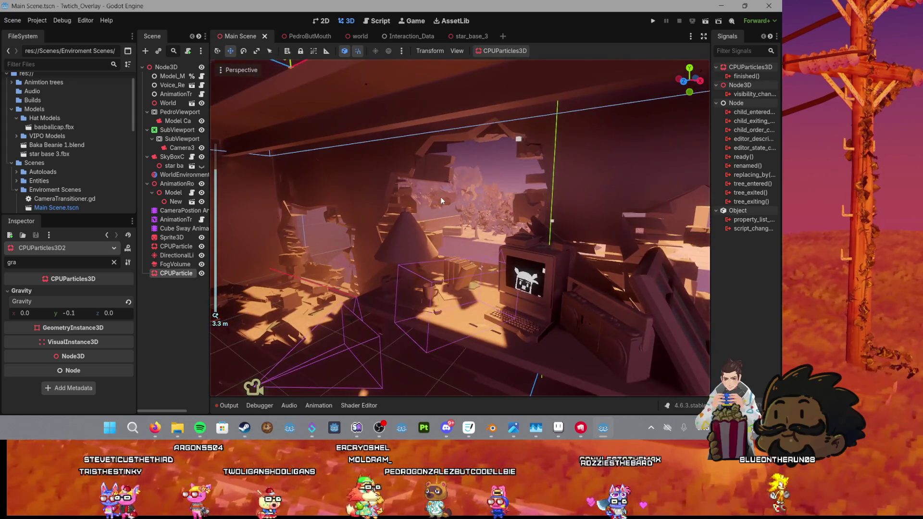
{"action": "left_click", "coordinate": [652, 20]}
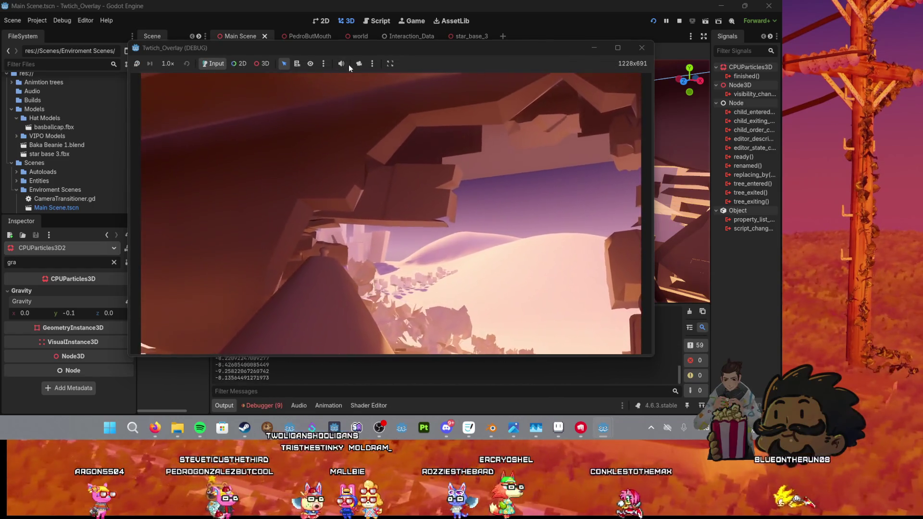
Step: Mute the running game, maximize its window, then close it to return to the editor
{"action": "left_click", "coordinate": [342, 63]}
{"action": "left_click", "coordinate": [611, 47]}
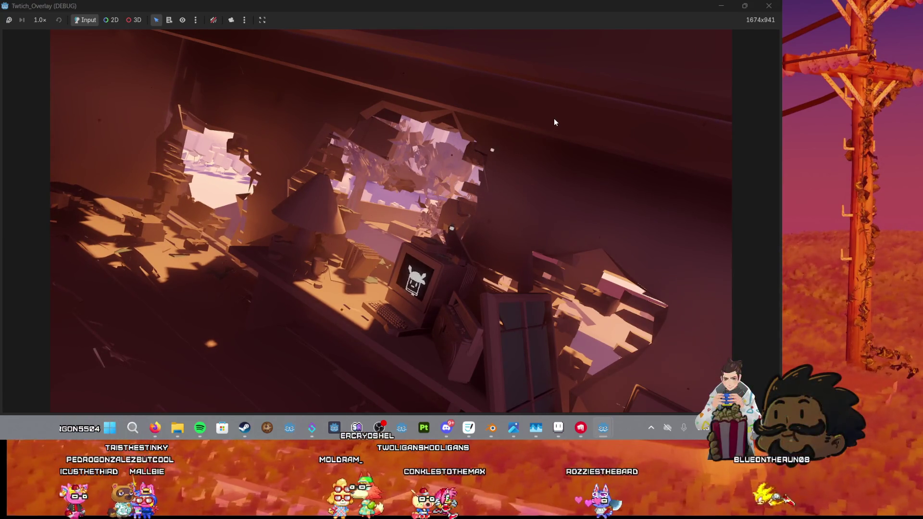
{"action": "left_click", "coordinate": [768, 6]}
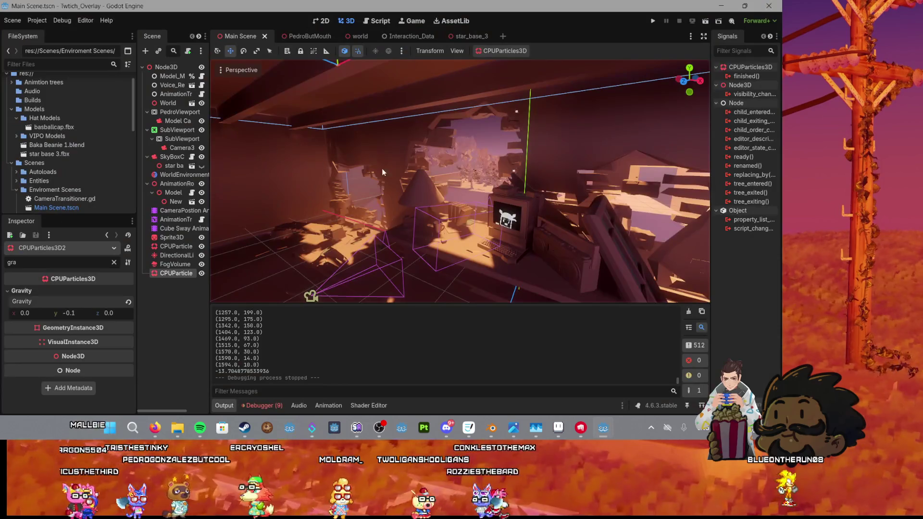
Step: Scale the dust emitter box taller on Y and move it down about 2 units
{"action": "scroll", "scroll_direction": "down", "scroll_amount": 3}
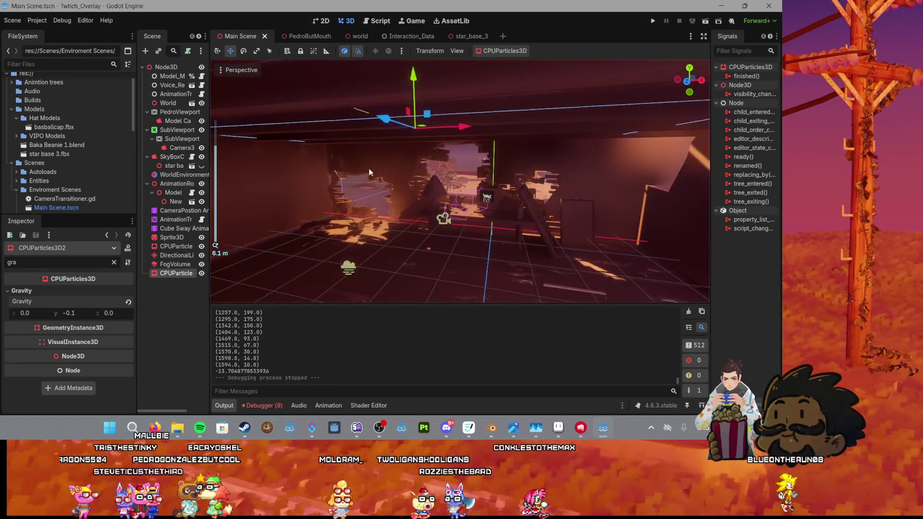
{"action": "key", "text": "r"}
{"action": "left_click_drag", "start_coordinate": [422, 88], "coordinate": [420, 46]}
{"action": "key", "text": "w"}
{"action": "left_click_drag", "start_coordinate": [422, 81], "coordinate": [428, 92]}
{"action": "key", "text": "r"}
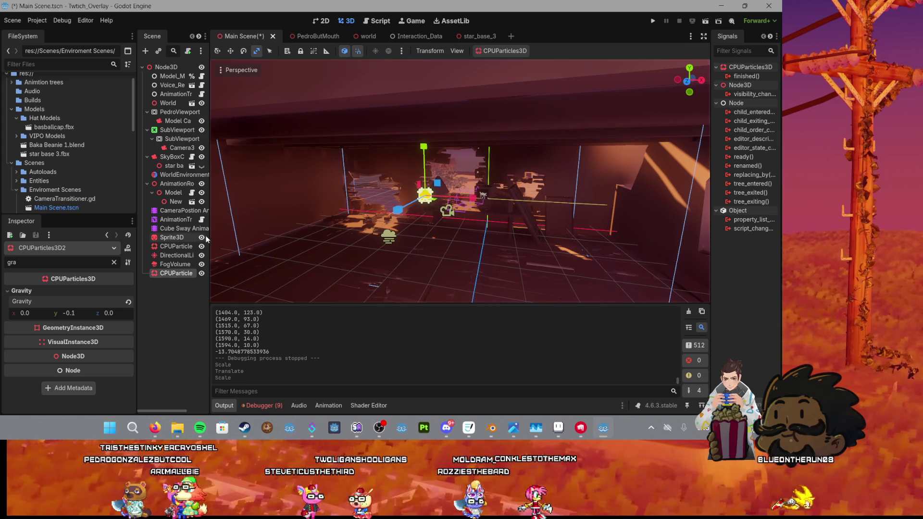
{"action": "scroll", "scroll_direction": "up", "scroll_amount": 3}
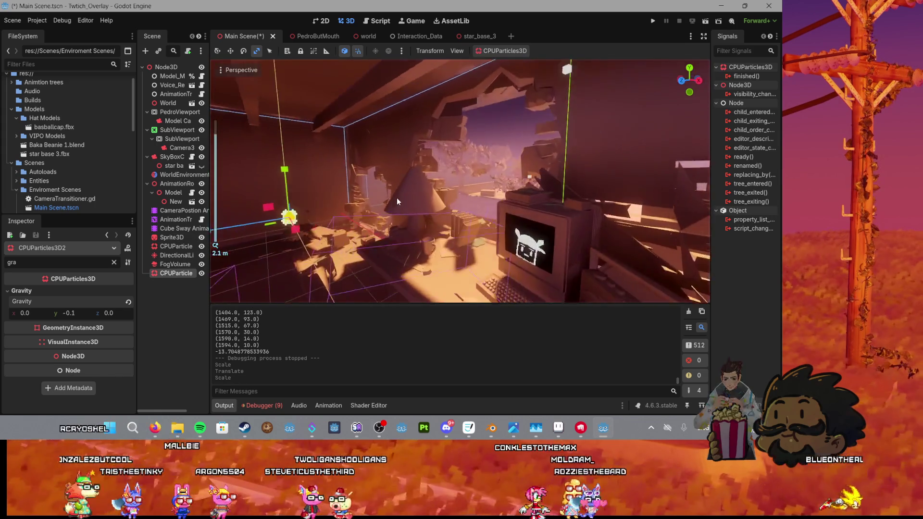
{"action": "scroll", "scroll_direction": "up", "scroll_amount": 3}
{"action": "scroll", "scroll_direction": "up", "scroll_amount": 3}
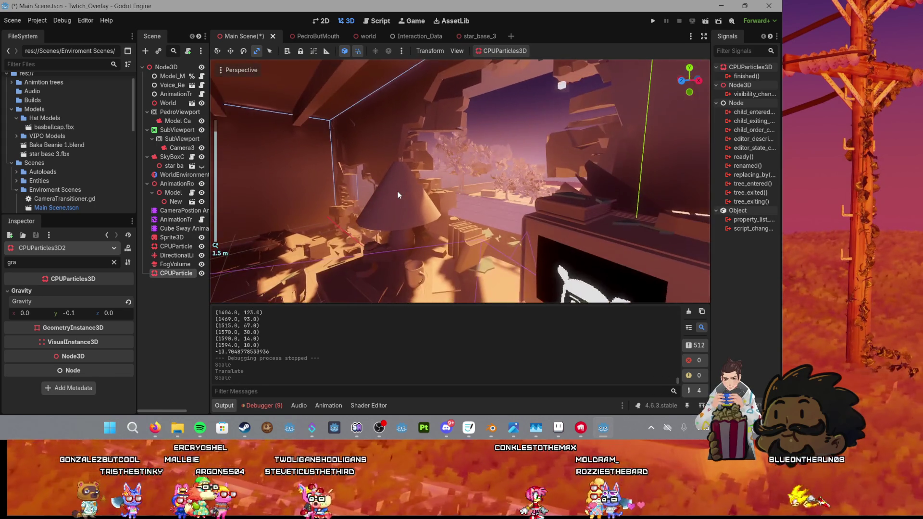
{"action": "scroll", "scroll_direction": "down", "scroll_amount": 3}
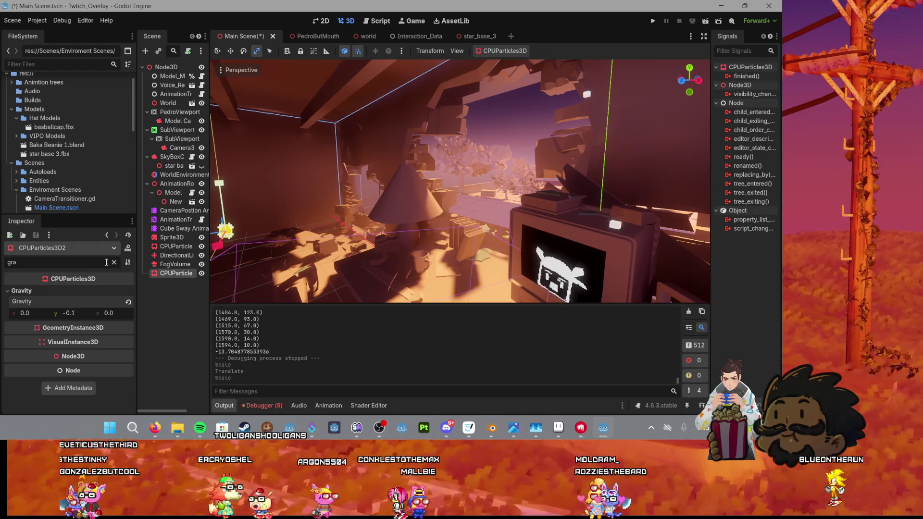
{"action": "left_click", "coordinate": [114, 262]}
Step: Set the dust material's Roughness to 0.0
{"action": "scroll", "scroll_direction": "down", "scroll_amount": 3}
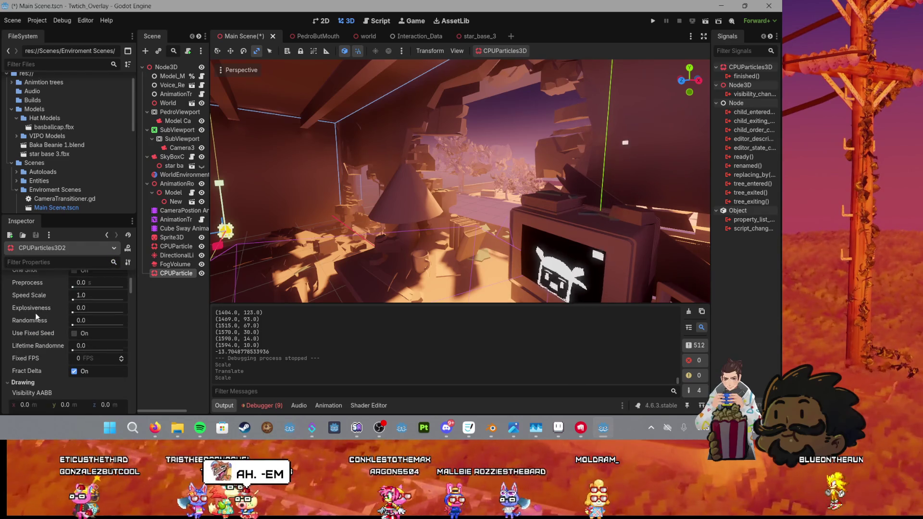
{"action": "scroll", "scroll_direction": "down", "scroll_amount": 3}
{"action": "scroll", "scroll_direction": "down", "scroll_amount": 3}
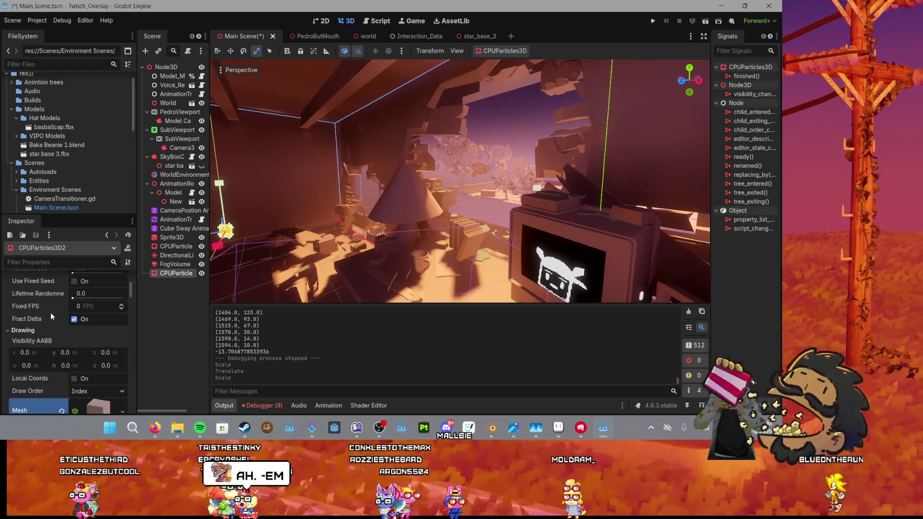
{"action": "scroll", "scroll_direction": "down", "scroll_amount": 3}
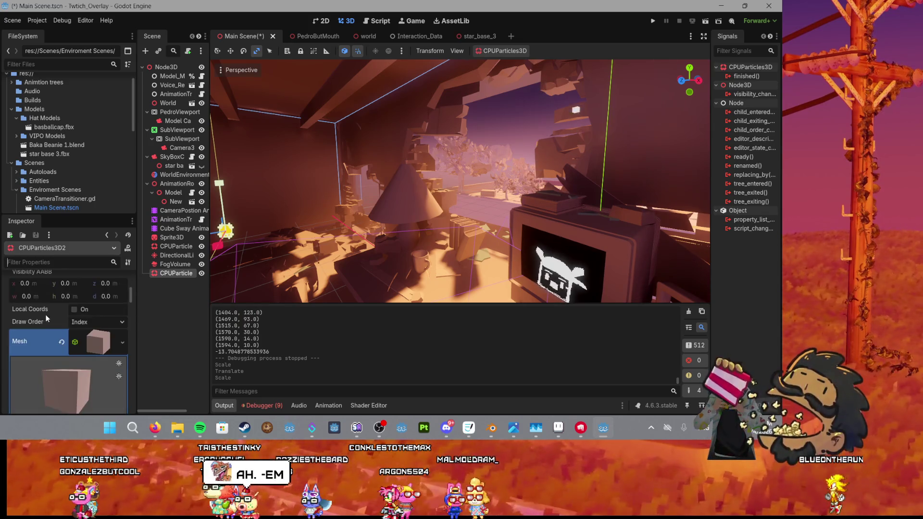
{"action": "scroll", "scroll_direction": "down", "scroll_amount": 3}
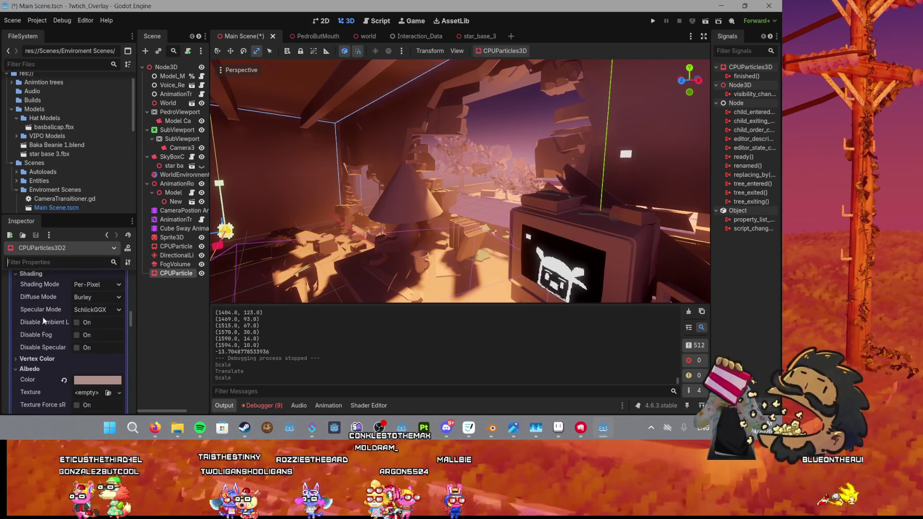
{"action": "scroll", "scroll_direction": "up", "scroll_amount": 3}
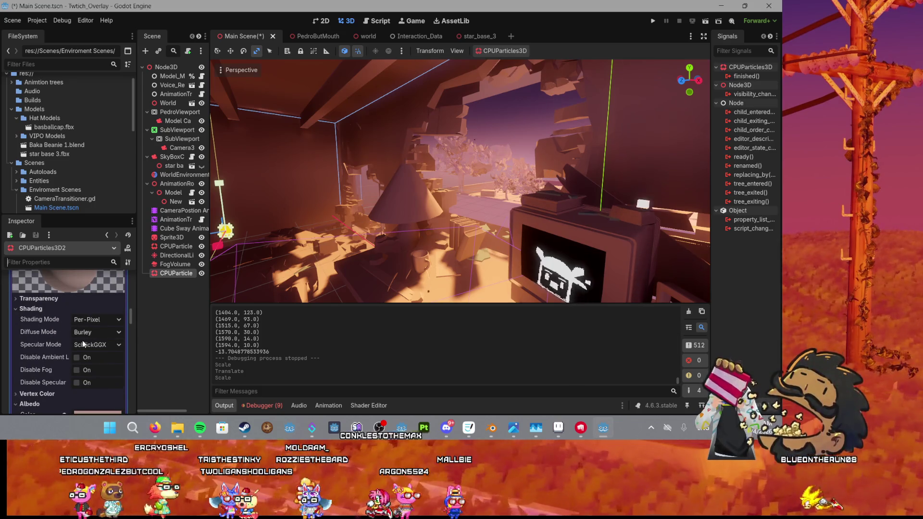
{"action": "scroll", "scroll_direction": "down", "scroll_amount": 3}
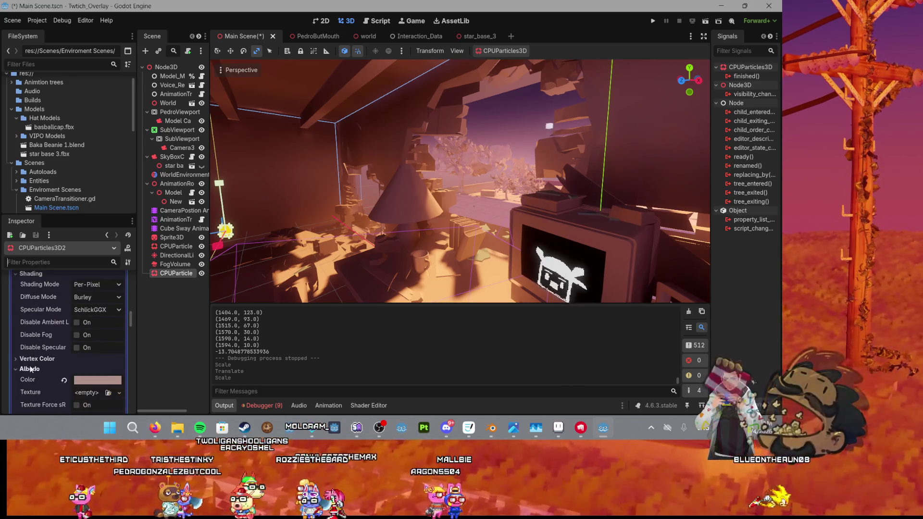
{"action": "scroll", "scroll_direction": "down", "scroll_amount": 3}
{"action": "scroll", "scroll_direction": "down", "scroll_amount": 3}
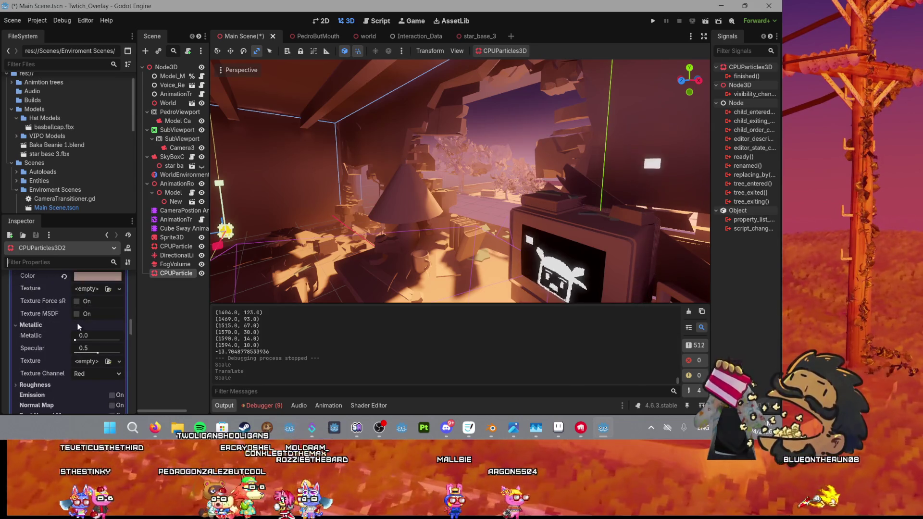
{"action": "scroll", "scroll_direction": "down", "scroll_amount": 3}
{"action": "scroll", "scroll_direction": "down", "scroll_amount": 3}
{"action": "left_click", "coordinate": [36, 315]}
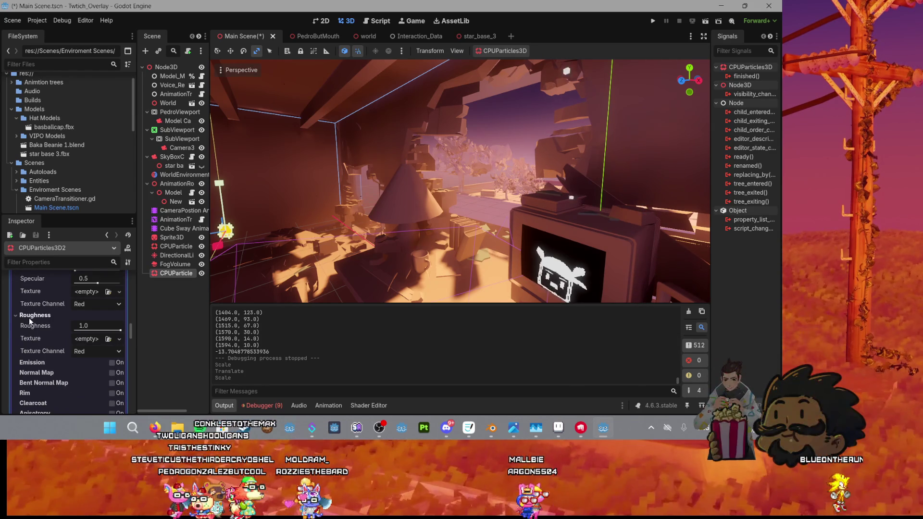
{"action": "left_click_drag", "start_coordinate": [114, 333], "coordinate": [75, 331]}
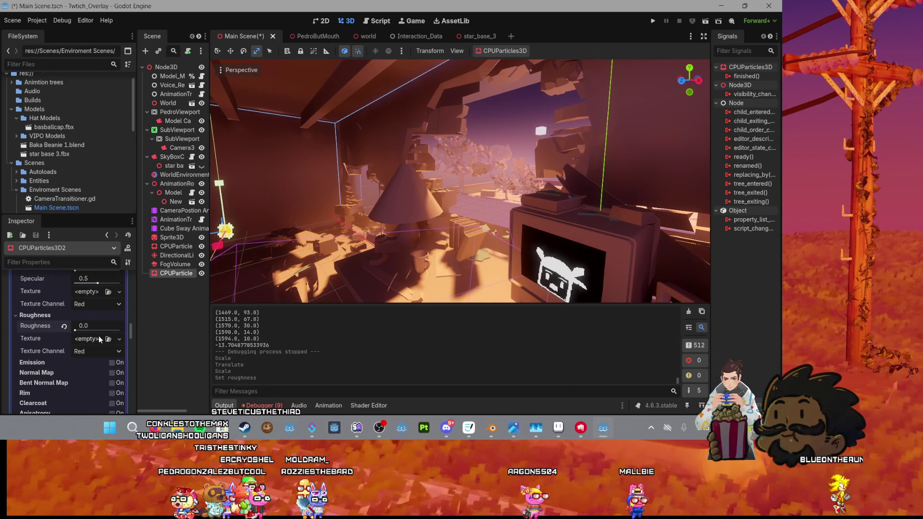
Step: Brighten the material's Albedo Color to a near-white f1eae8 tint
{"action": "scroll", "scroll_direction": "up", "scroll_amount": 3}
{"action": "scroll", "scroll_direction": "down", "scroll_amount": 3}
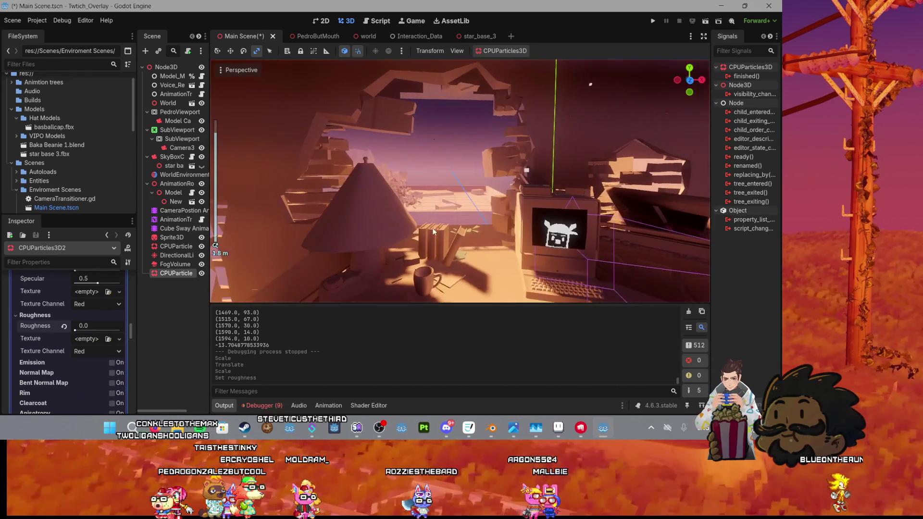
{"action": "scroll", "scroll_direction": "up", "scroll_amount": 3}
{"action": "left_click", "coordinate": [97, 345]}
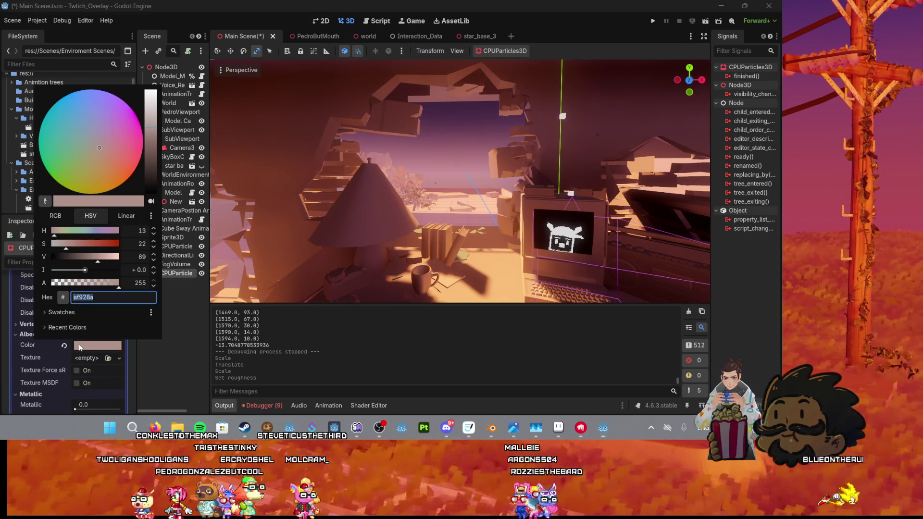
{"action": "left_click_drag", "start_coordinate": [154, 130], "coordinate": [154, 100]}
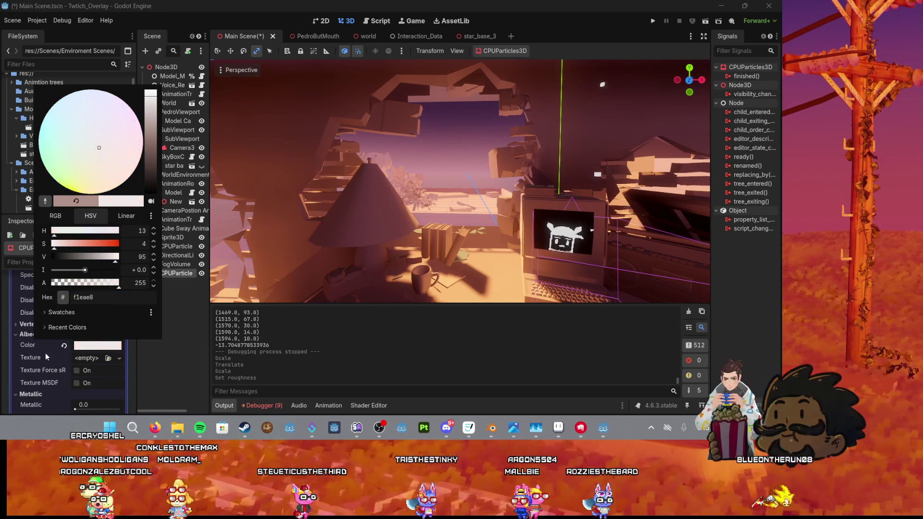
{"action": "left_click", "coordinate": [45, 350]}
{"action": "left_click", "coordinate": [41, 326]}
{"action": "scroll", "scroll_direction": "down", "scroll_amount": 3}
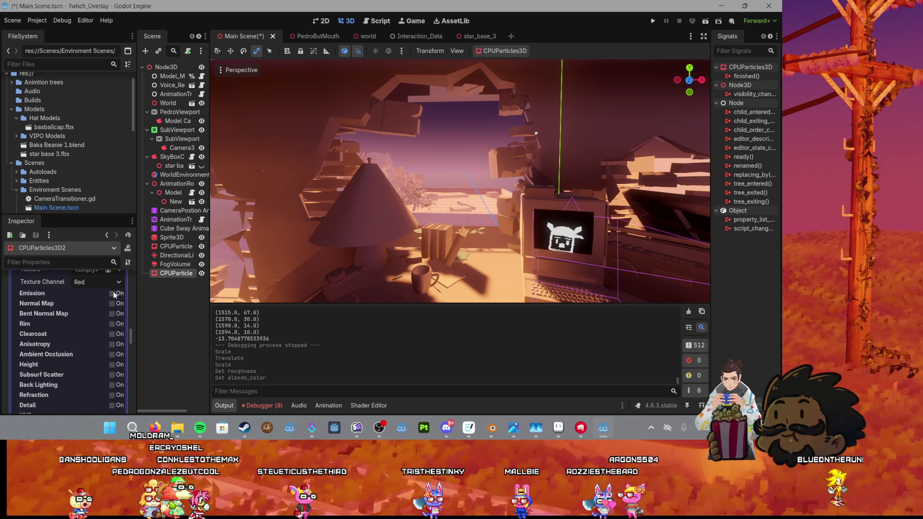
Step: Enable Emission on the dust material and give it a bright salmon-pink emission colour
{"action": "left_click", "coordinate": [112, 293]}
{"action": "left_click", "coordinate": [83, 305]}
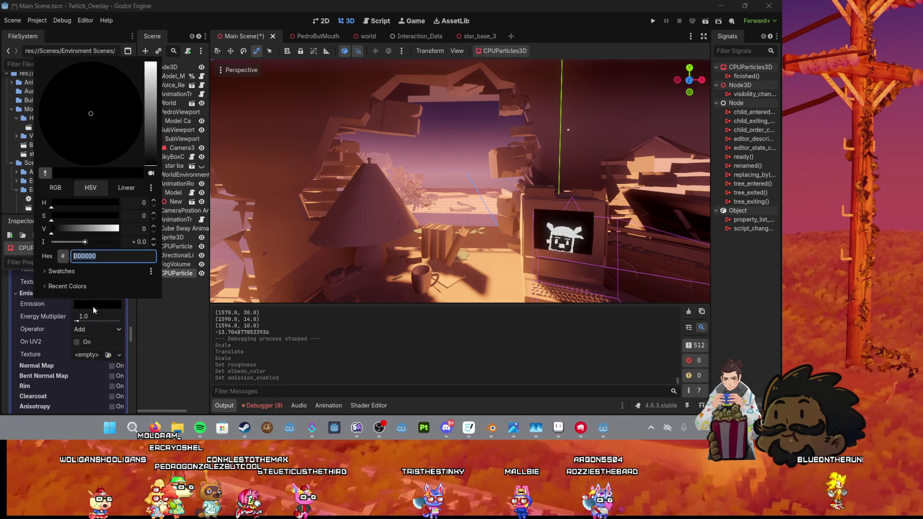
{"action": "left_click", "coordinate": [151, 131]}
{"action": "left_click_drag", "start_coordinate": [150, 123], "coordinate": [154, 113]}
{"action": "left_click_drag", "start_coordinate": [97, 122], "coordinate": [156, 113]}
{"action": "left_click", "coordinate": [154, 124]}
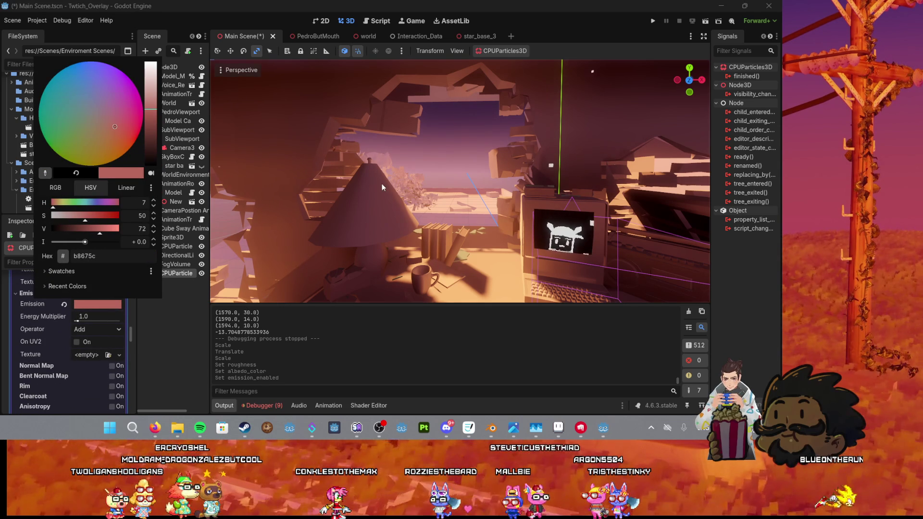
{"action": "left_click_drag", "start_coordinate": [152, 110], "coordinate": [151, 98]}
{"action": "left_click", "coordinate": [442, 166]}
{"action": "left_click_drag", "start_coordinate": [442, 166], "coordinate": [479, 217]}
{"action": "scroll", "scroll_direction": "down", "scroll_amount": 3}
{"action": "scroll", "scroll_direction": "up", "scroll_amount": 3}
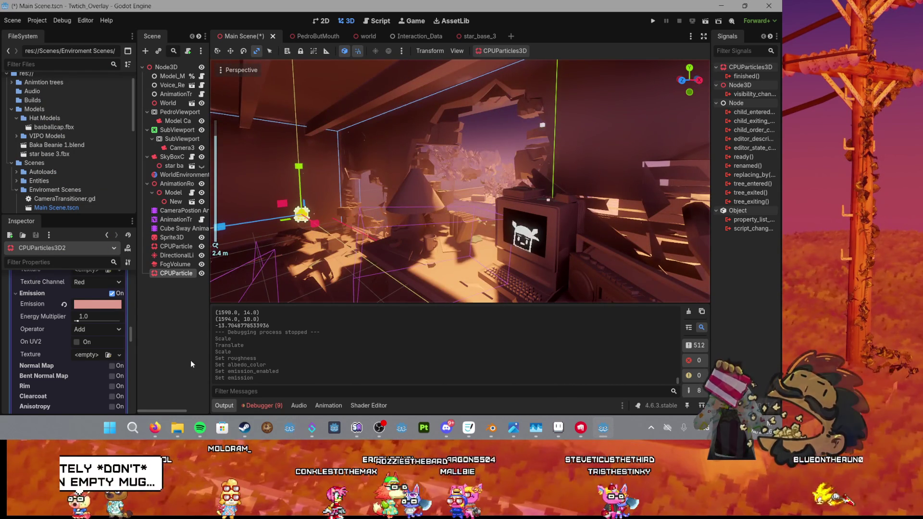
{"action": "scroll", "scroll_direction": "up", "scroll_amount": 3}
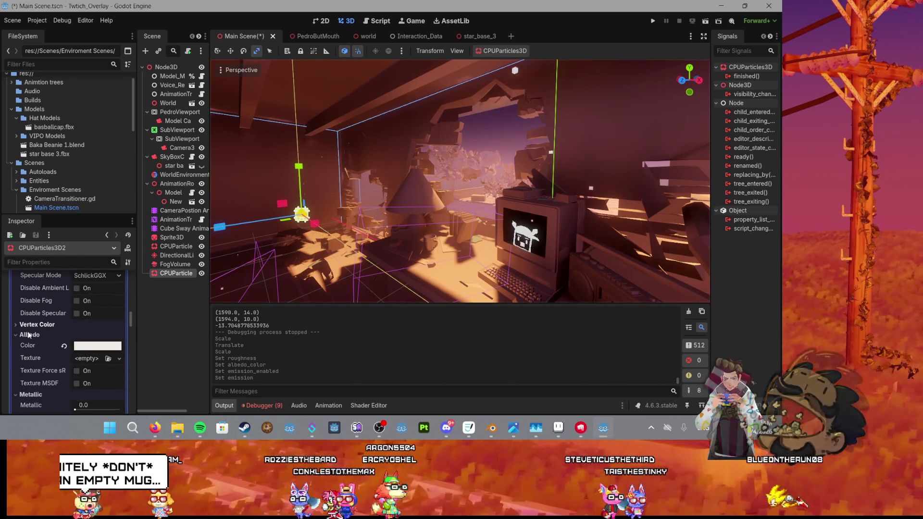
{"action": "scroll", "scroll_direction": "up", "scroll_amount": 3}
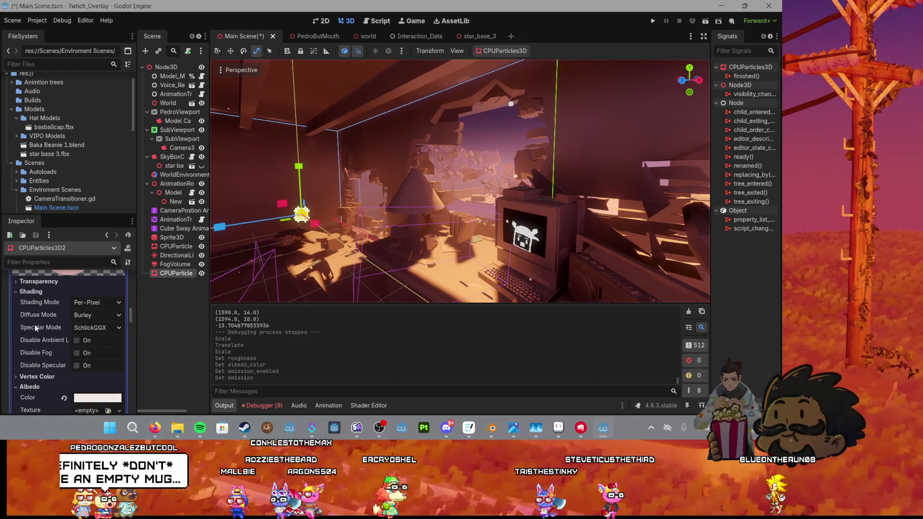
{"action": "left_click", "coordinate": [95, 305]}
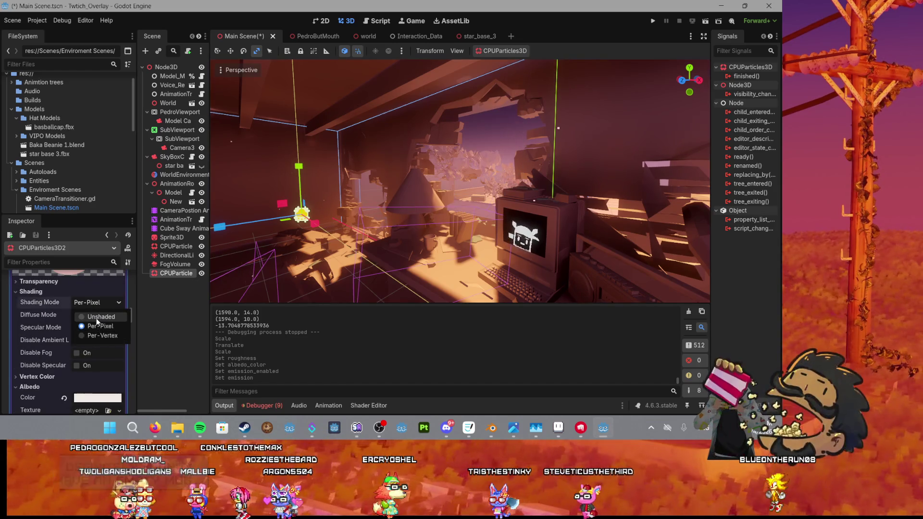
Step: Try the Unshaded shading mode on the dust material and inspect the result
{"action": "left_click", "coordinate": [91, 314]}
{"action": "left_click_drag", "start_coordinate": [250, 248], "coordinate": [350, 240]}
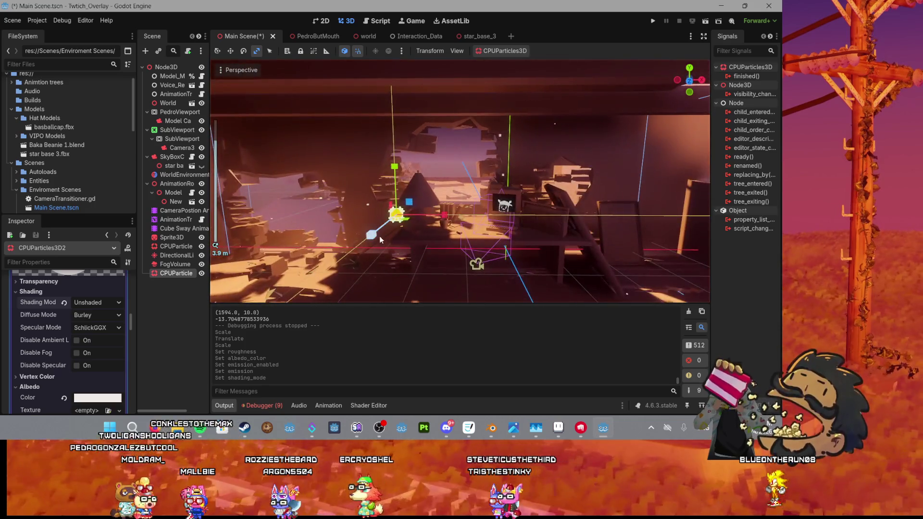
{"action": "scroll", "scroll_direction": "down", "scroll_amount": 3}
{"action": "scroll", "scroll_direction": "down", "scroll_amount": 3}
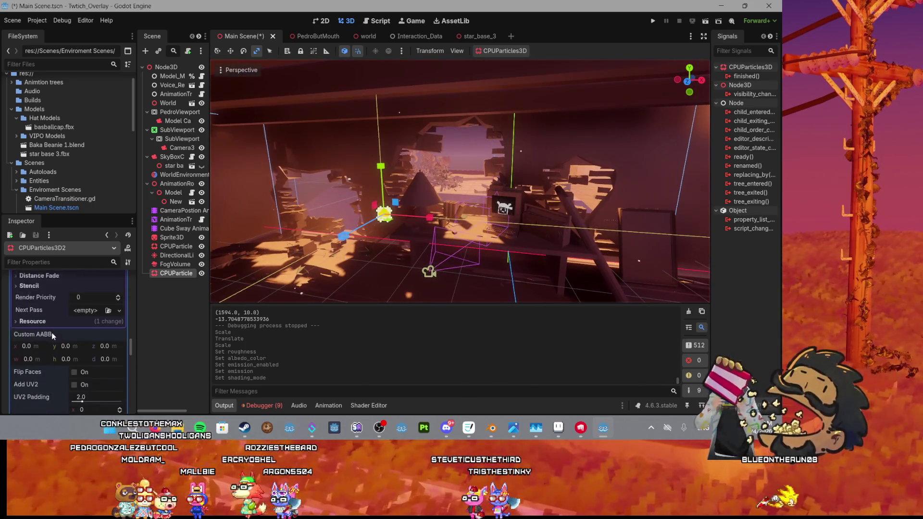
{"action": "scroll", "scroll_direction": "up", "scroll_amount": 3}
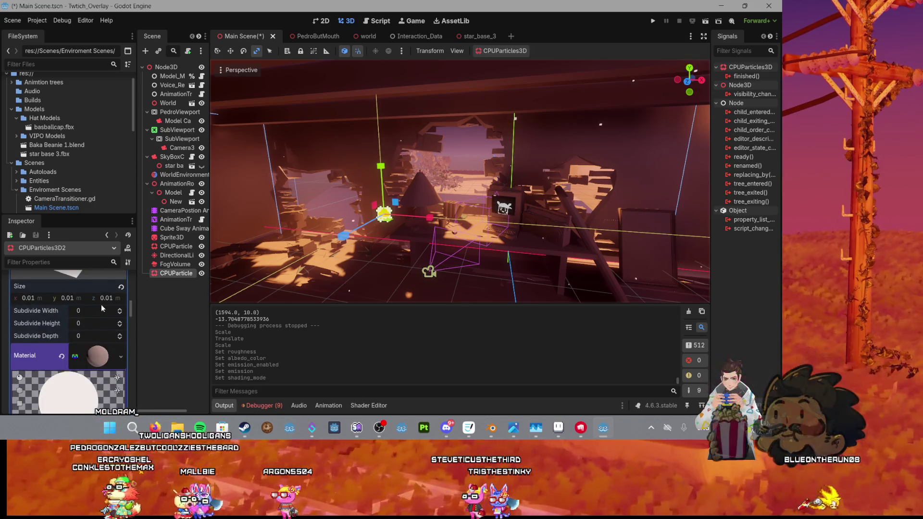
{"action": "scroll", "scroll_direction": "up", "scroll_amount": 3}
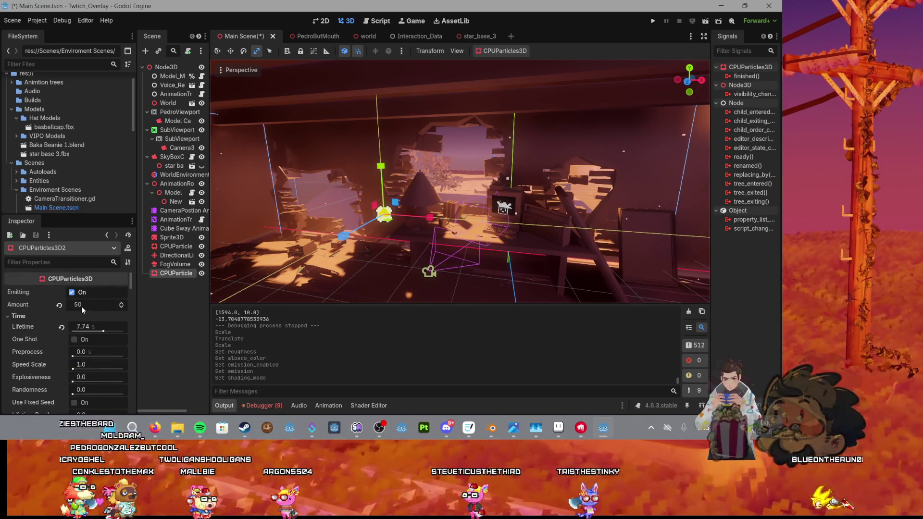
{"action": "scroll", "scroll_direction": "down", "scroll_amount": 3}
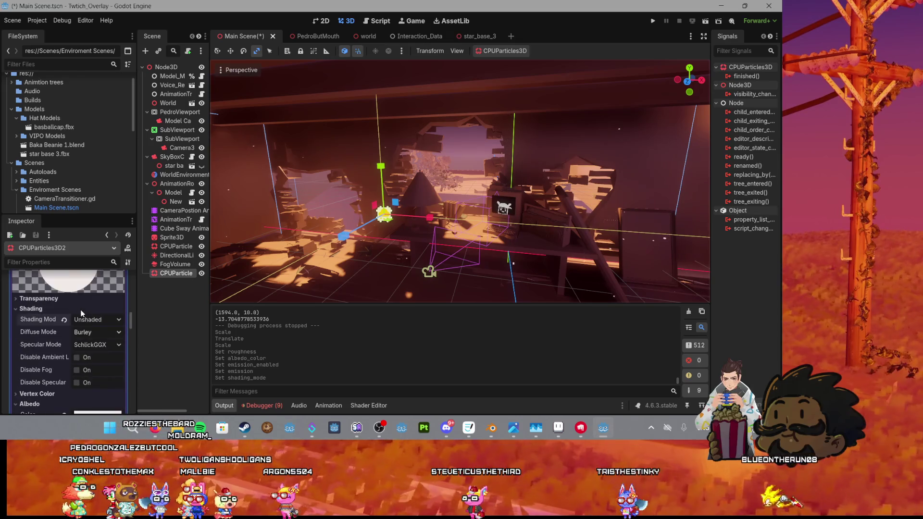
Step: Switch the shading mode back to Per-Pixel and save the Main Scene
{"action": "left_click", "coordinate": [88, 320]}
{"action": "left_click", "coordinate": [93, 344]}
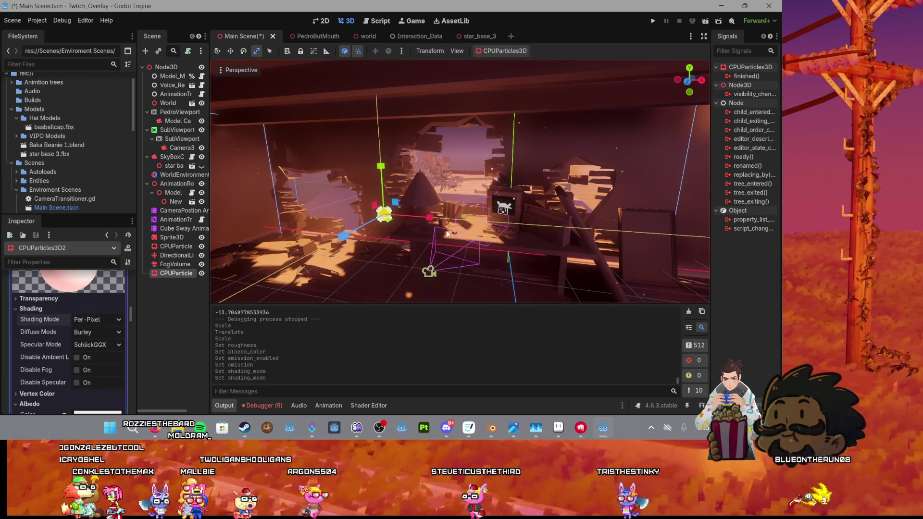
{"action": "scroll", "scroll_direction": "up", "scroll_amount": 3}
{"action": "key", "text": "ctrl+s"}
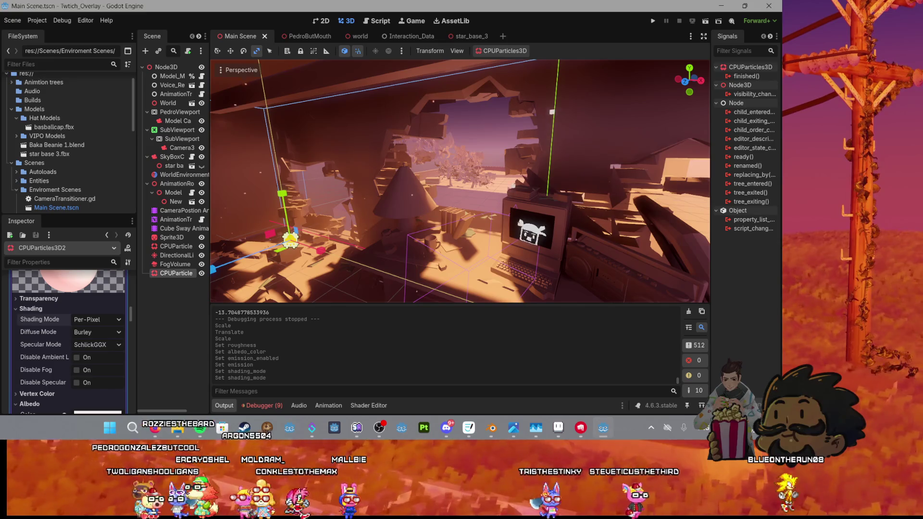
{"action": "double_click", "coordinate": [149, 273]}
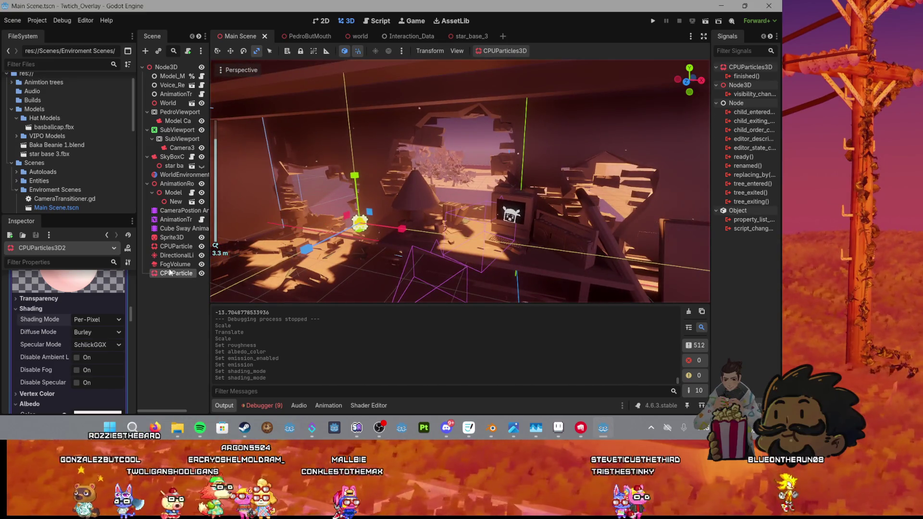
Step: Set the dust emitter's Gravity Y to 0
{"action": "scroll", "scroll_direction": "down", "scroll_amount": 3}
{"action": "scroll", "scroll_direction": "down", "scroll_amount": 3}
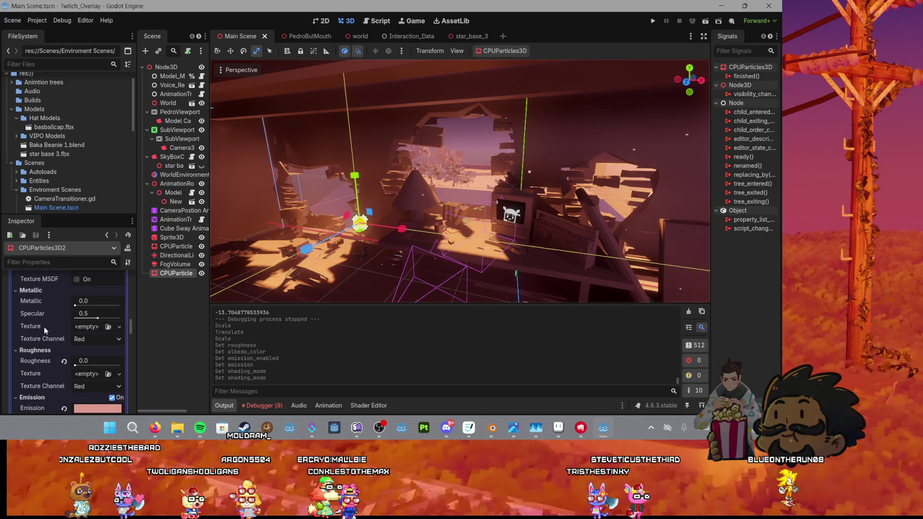
{"action": "scroll", "scroll_direction": "down", "scroll_amount": 3}
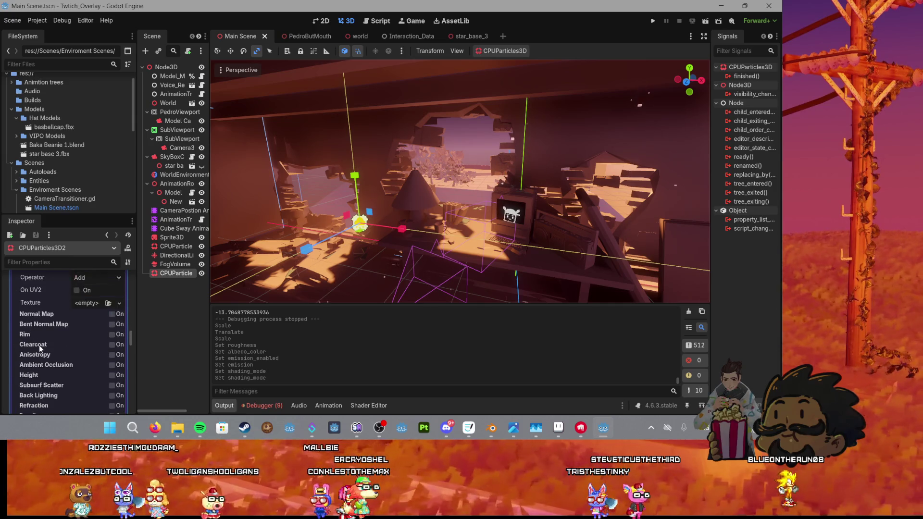
{"action": "scroll", "scroll_direction": "up", "scroll_amount": 3}
{"action": "scroll", "scroll_direction": "down", "scroll_amount": 3}
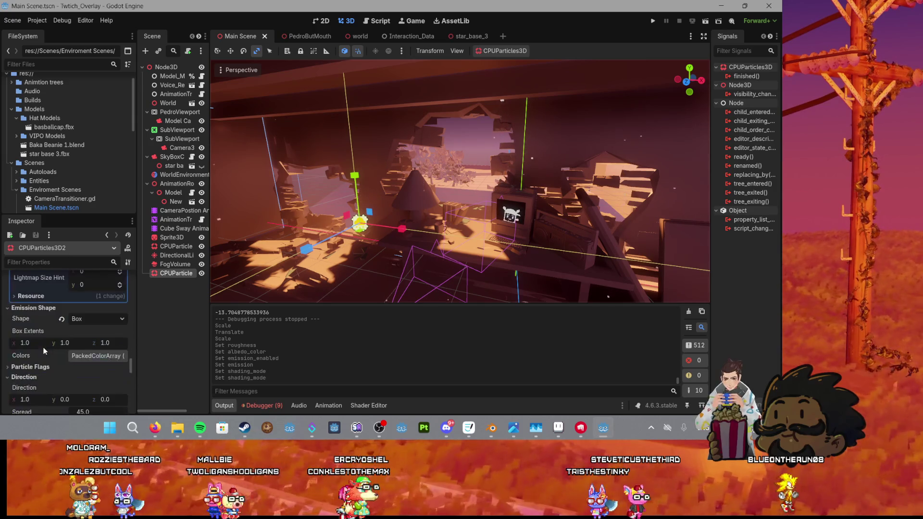
{"action": "scroll", "scroll_direction": "down", "scroll_amount": 3}
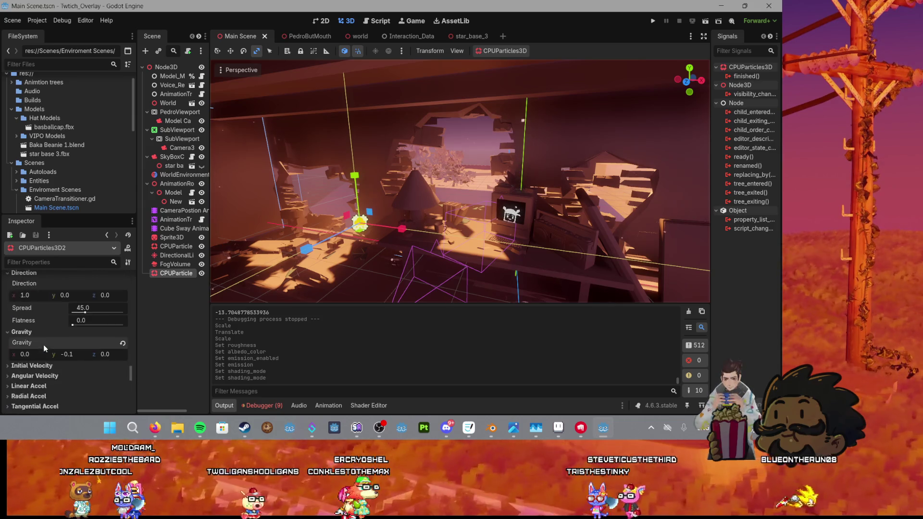
{"action": "left_click", "coordinate": [82, 355]}
{"action": "type", "text": "0"}
{"action": "key", "text": "Return"}
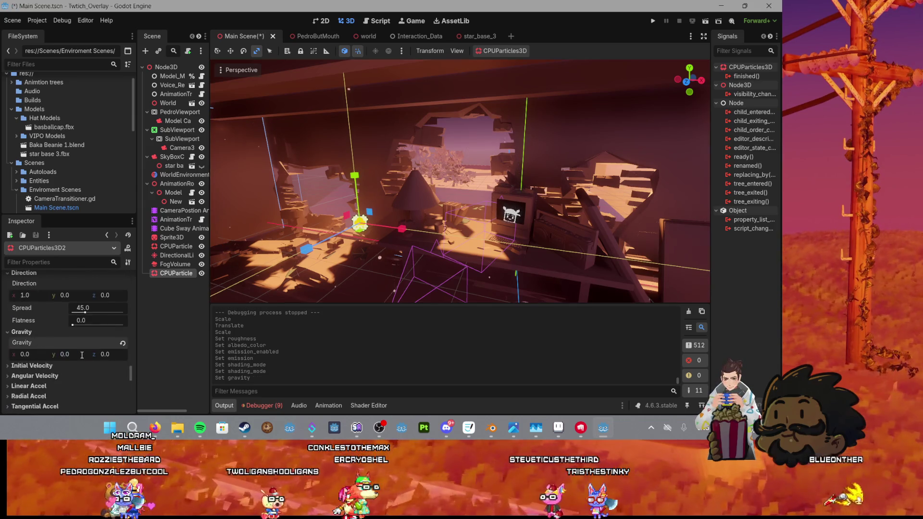
Step: Set Initial Velocity Min to 0.1 and Max to 0.2
{"action": "left_click", "coordinate": [54, 362]}
{"action": "left_click", "coordinate": [83, 377]}
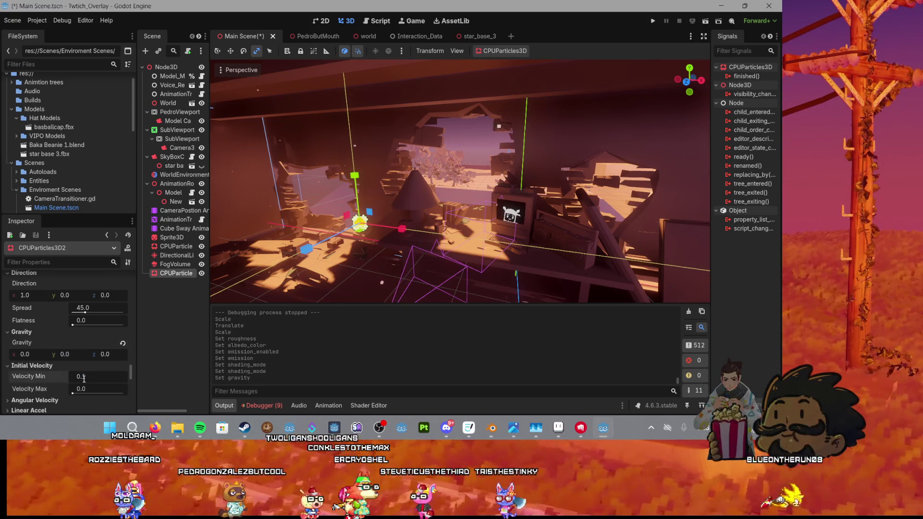
{"action": "type", "text": "1"}
{"action": "key", "text": "Return"}
{"action": "left_click", "coordinate": [94, 386]}
{"action": "type", "text": "0.2"}
{"action": "key", "text": "Return"}
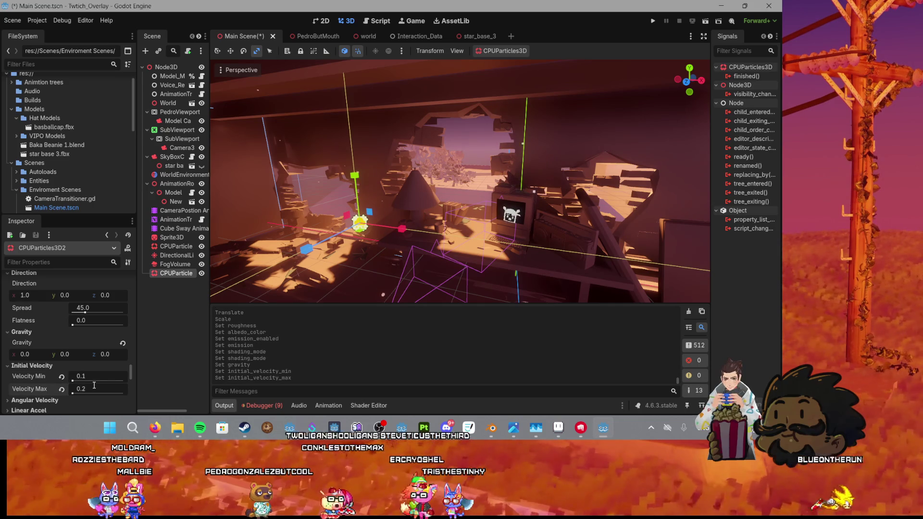
Step: Raise the emitter's Angular Velocity Max to 1.0
{"action": "scroll", "scroll_direction": "up", "scroll_amount": 3}
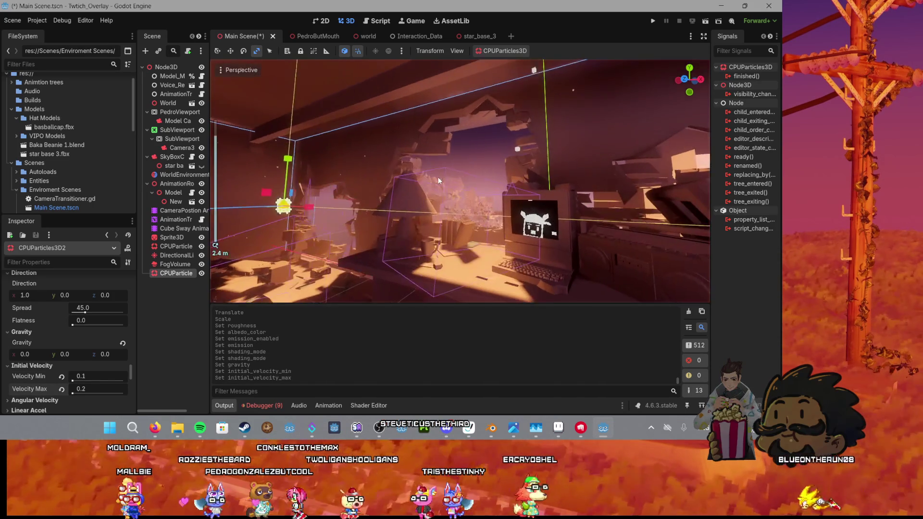
{"action": "scroll", "scroll_direction": "up", "scroll_amount": 3}
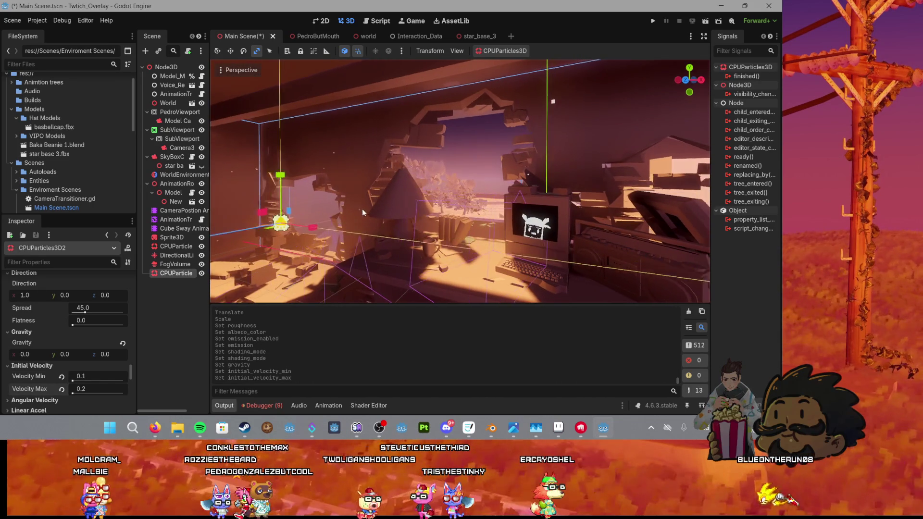
{"action": "left_click_drag", "start_coordinate": [375, 219], "coordinate": [457, 226]}
{"action": "scroll", "scroll_direction": "down", "scroll_amount": 3}
{"action": "scroll", "scroll_direction": "down", "scroll_amount": 3}
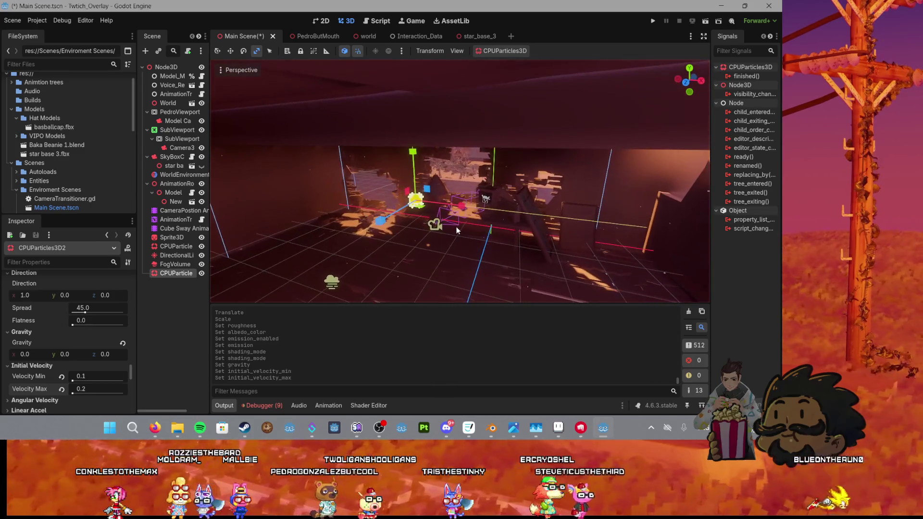
{"action": "scroll", "scroll_direction": "down", "scroll_amount": 3}
{"action": "scroll", "scroll_direction": "up", "scroll_amount": 3}
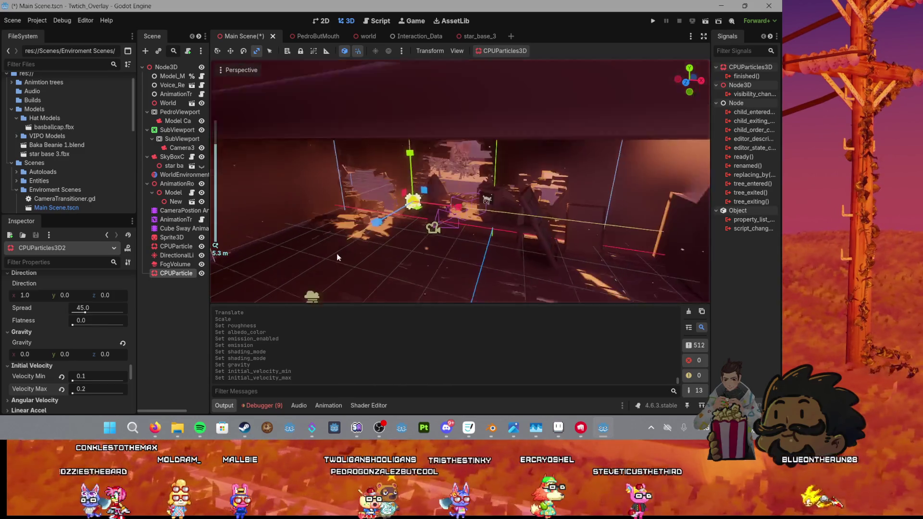
{"action": "scroll", "scroll_direction": "down", "scroll_amount": 3}
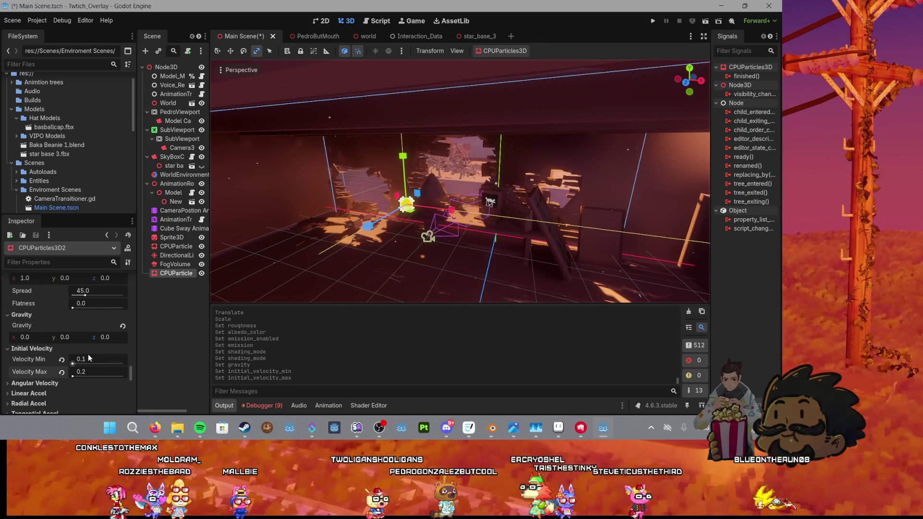
{"action": "left_click", "coordinate": [34, 384]}
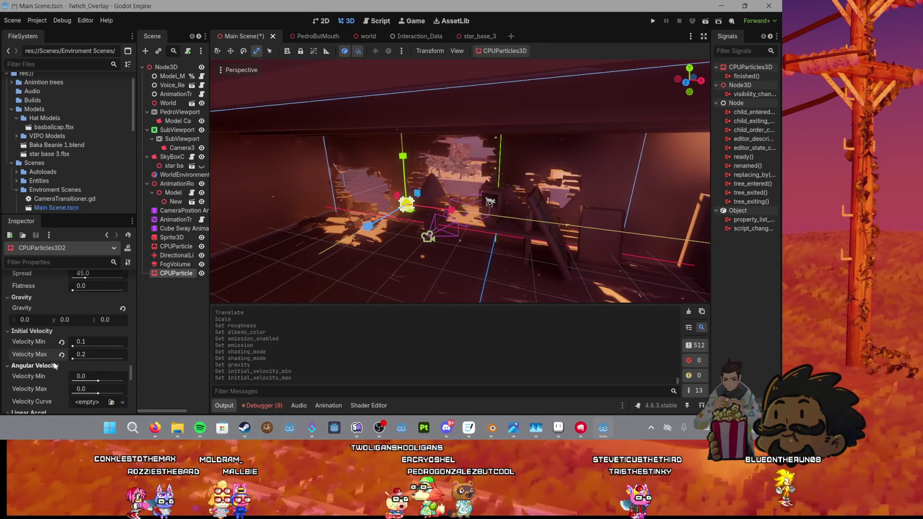
{"action": "scroll", "scroll_direction": "down", "scroll_amount": 3}
{"action": "left_click_drag", "start_coordinate": [98, 359], "coordinate": [99, 360]}
{"action": "scroll", "scroll_direction": "down", "scroll_amount": 3}
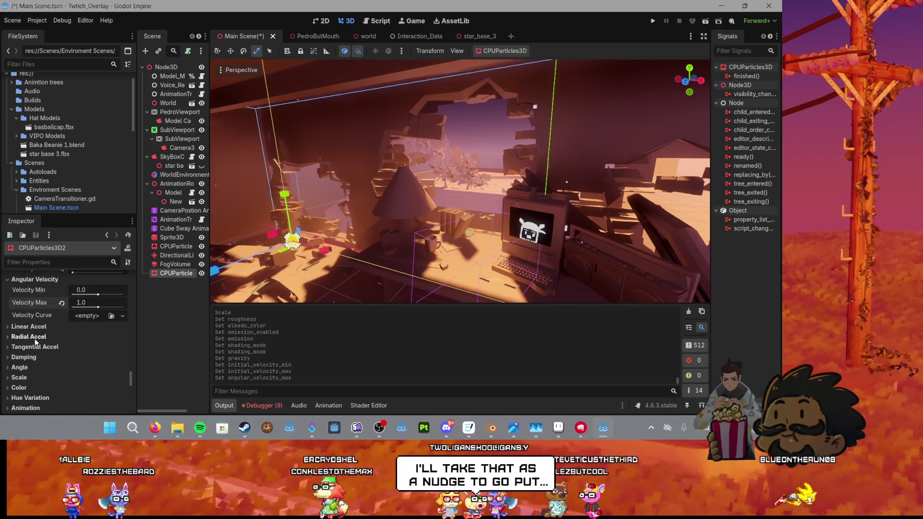
Step: Set Tangential Accel Max to 0.2
{"action": "left_click", "coordinate": [34, 349]}
{"action": "scroll", "scroll_direction": "down", "scroll_amount": 3}
{"action": "left_click", "coordinate": [105, 353]}
{"action": "type", "text": "0"}
{"action": "type", "text": ".2"}
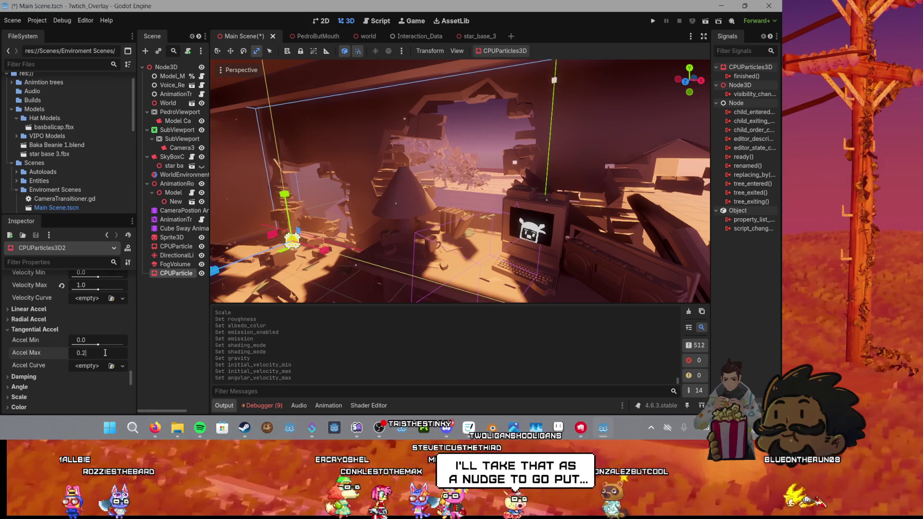
{"action": "key", "text": "Return"}
{"action": "scroll", "scroll_direction": "up", "scroll_amount": 3}
{"action": "scroll", "scroll_direction": "up", "scroll_amount": 3}
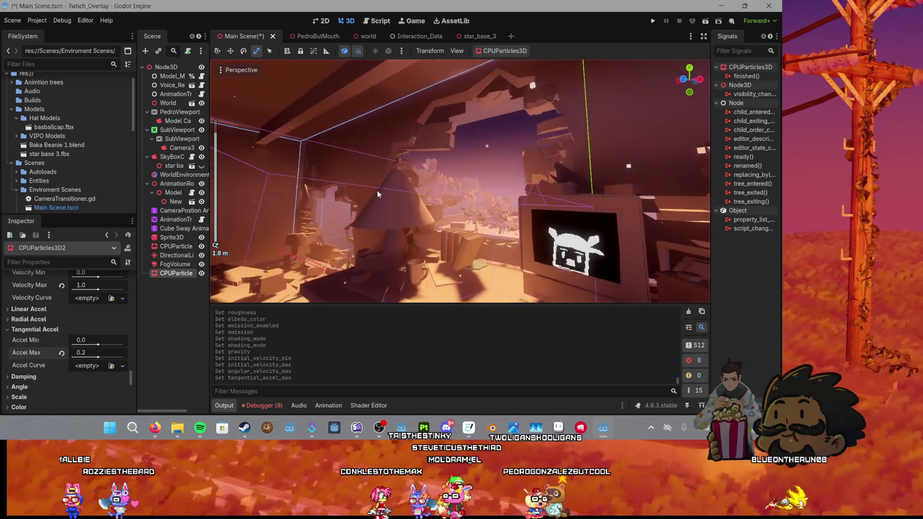
{"action": "scroll", "scroll_direction": "up", "scroll_amount": 3}
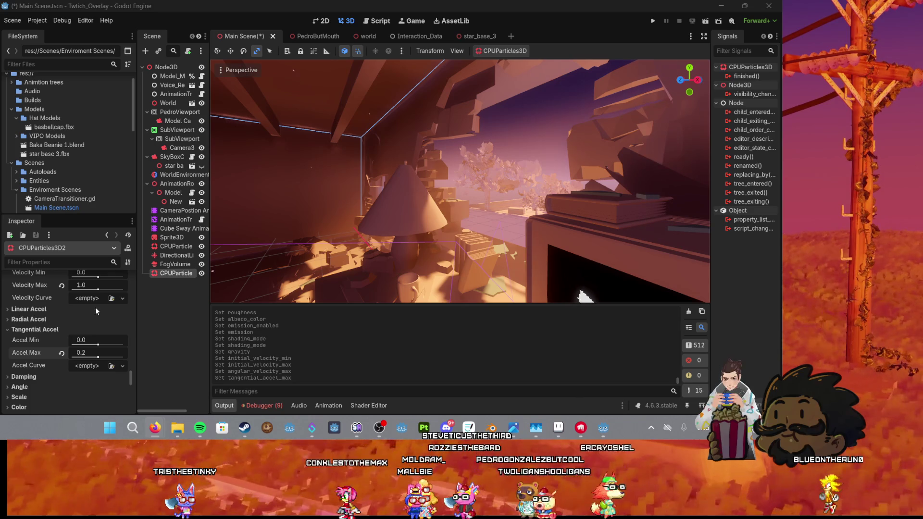
{"action": "left_click", "coordinate": [27, 380]}
{"action": "scroll", "scroll_direction": "down", "scroll_amount": 3}
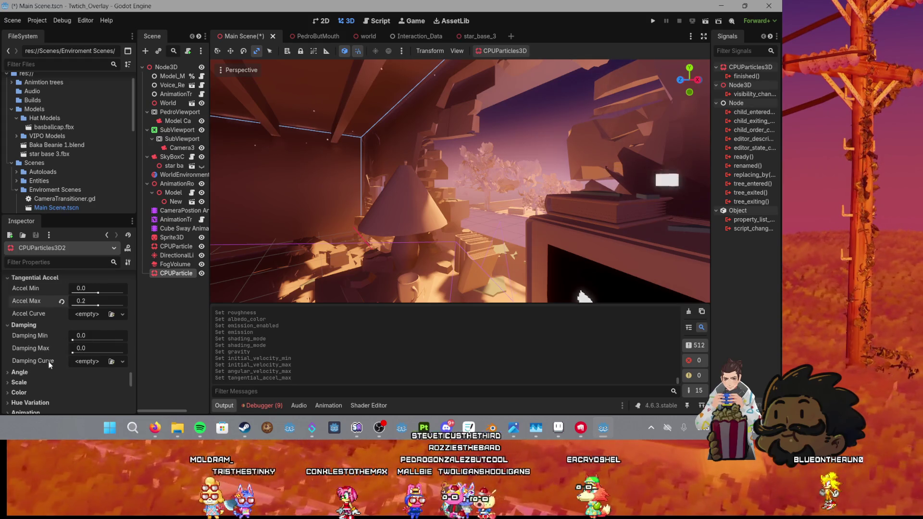
{"action": "scroll", "scroll_direction": "up", "scroll_amount": 3}
{"action": "left_click", "coordinate": [19, 360]}
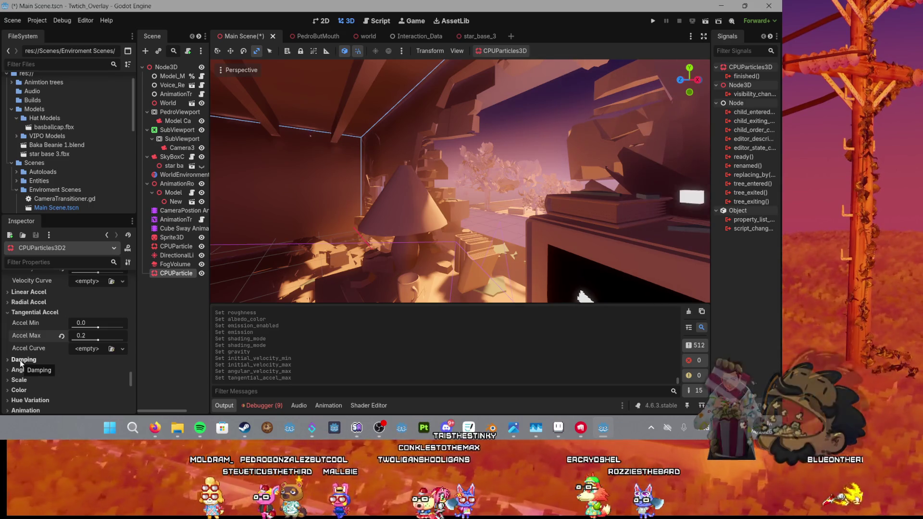
{"action": "scroll", "scroll_direction": "up", "scroll_amount": 3}
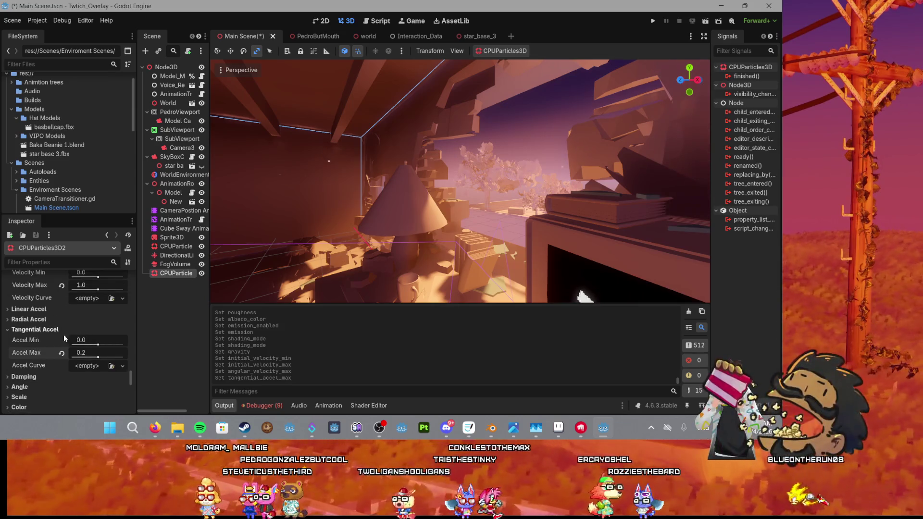
{"action": "scroll", "scroll_direction": "up", "scroll_amount": 3}
{"action": "scroll", "scroll_direction": "down", "scroll_amount": 3}
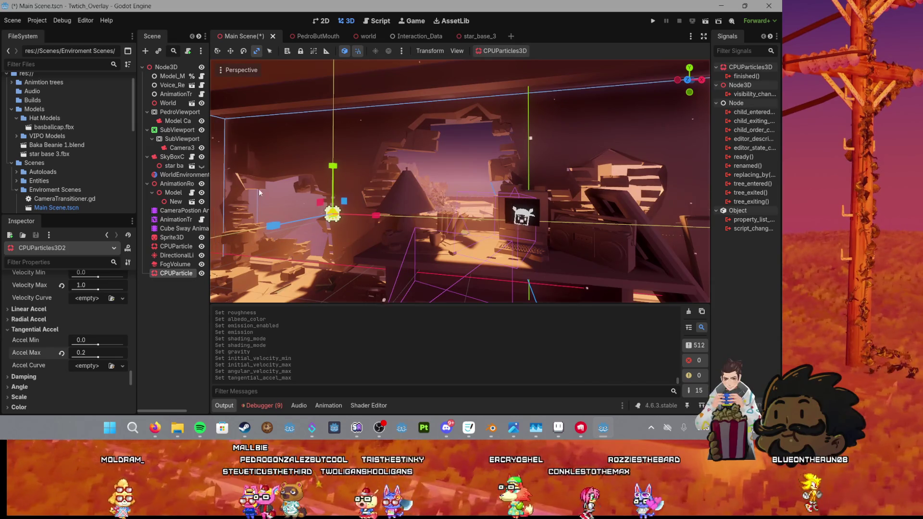
Step: Cut the first CPUParticles3D emitter's Lifetime from 9.08 s to about 1.22 s
{"action": "left_click", "coordinate": [171, 248]}
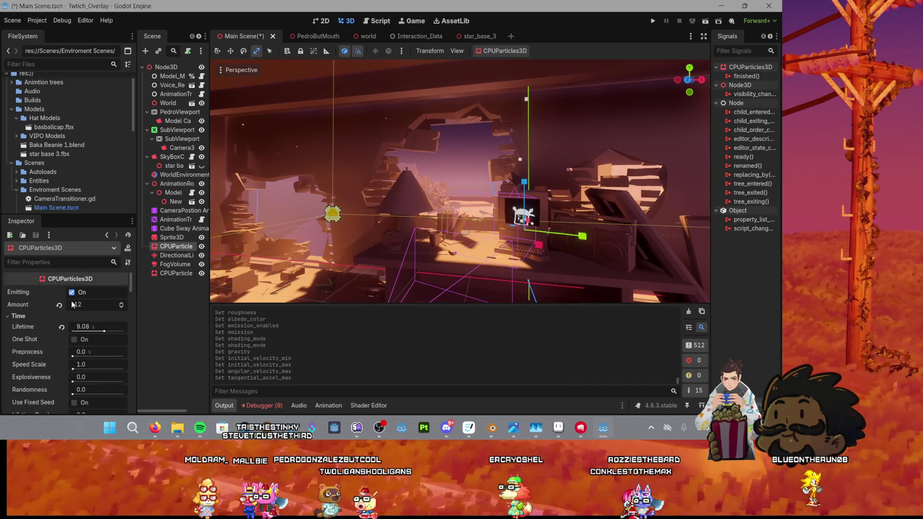
{"action": "left_click_drag", "start_coordinate": [104, 332], "coordinate": [101, 332]}
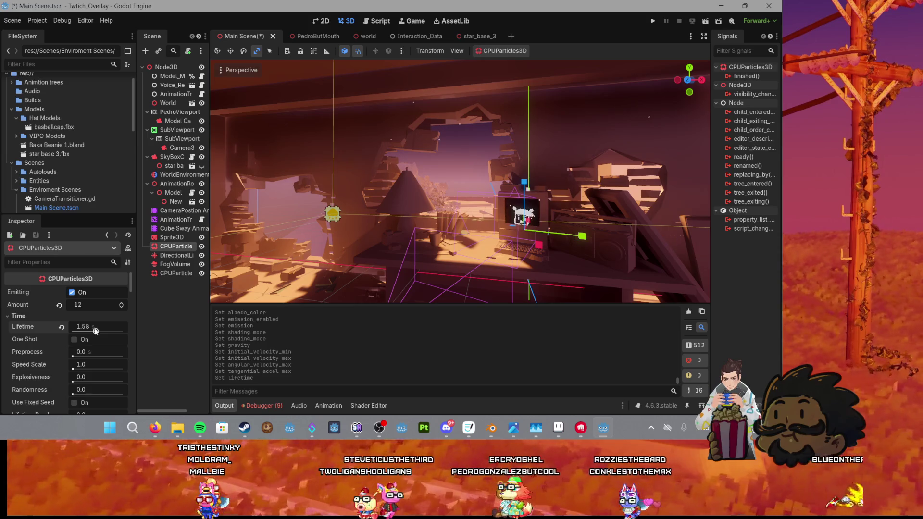
{"action": "left_click_drag", "start_coordinate": [95, 330], "coordinate": [94, 330]}
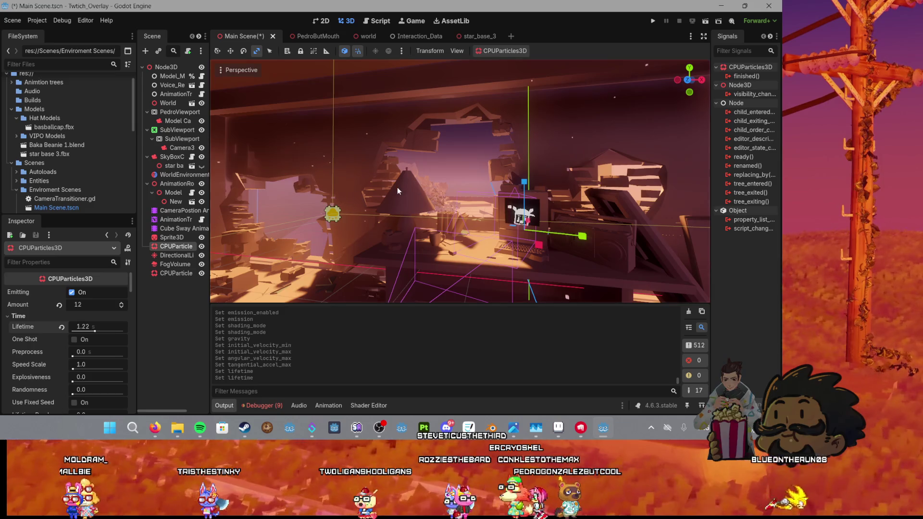
{"action": "left_click", "coordinate": [448, 169]}
{"action": "scroll", "scroll_direction": "up", "scroll_amount": 3}
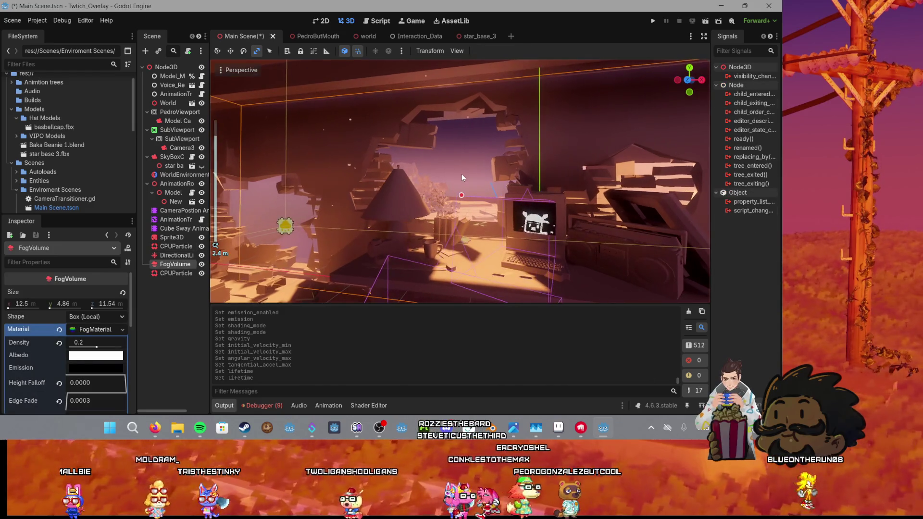
Step: Save the Main Scene and run the project with F5
{"action": "key", "text": "ctrl+s"}
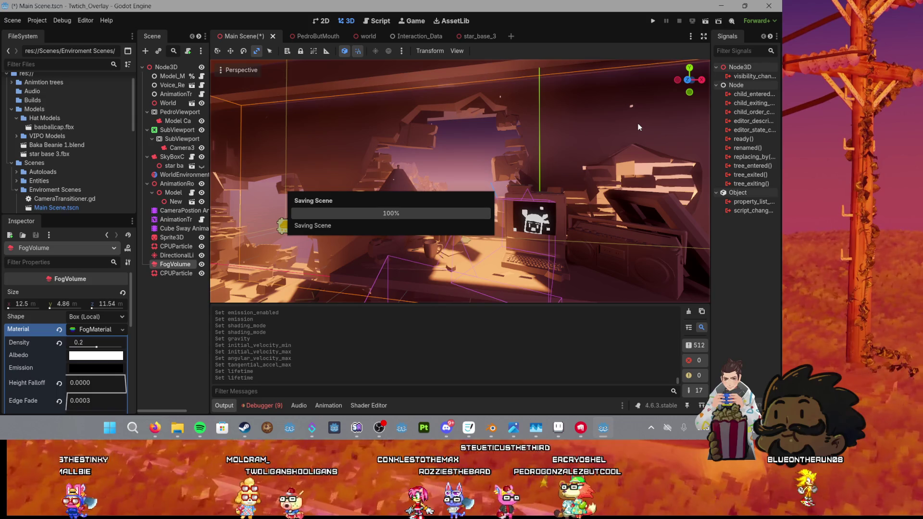
{"action": "scroll", "scroll_direction": "up", "scroll_amount": 3}
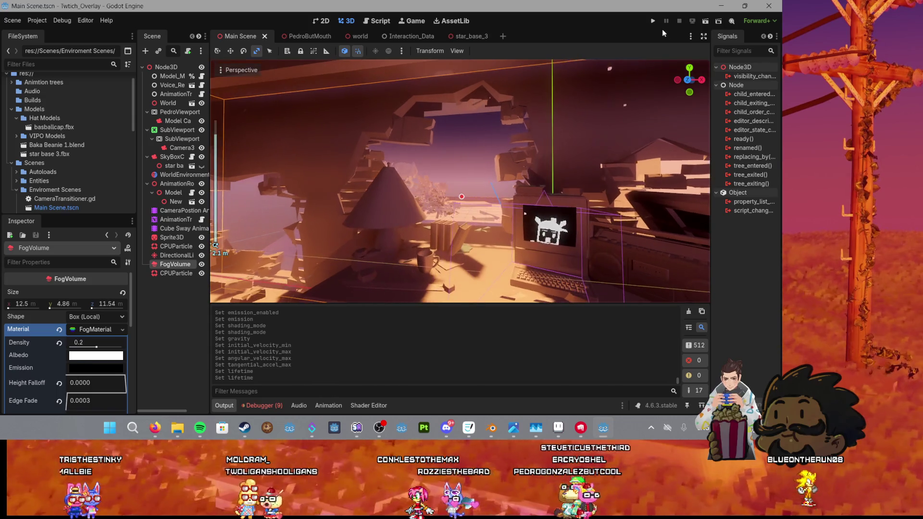
{"action": "key", "text": "F5"}
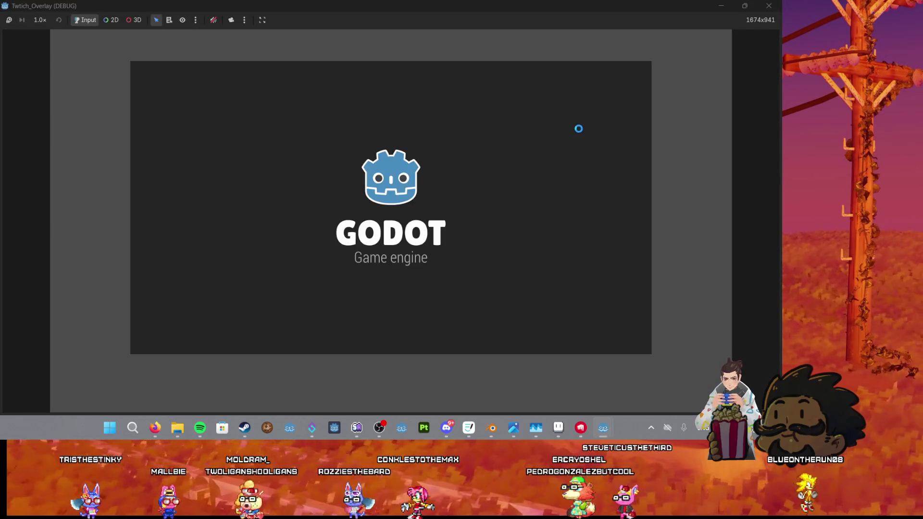
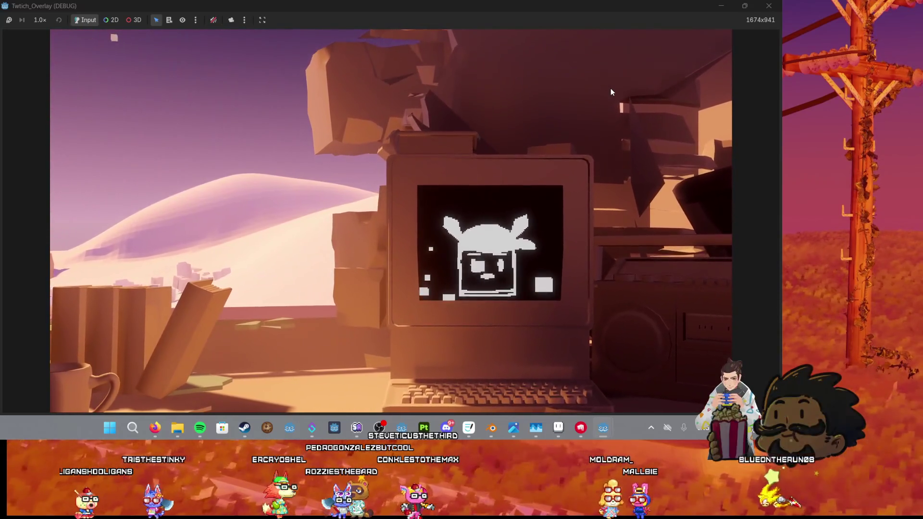
Step: Close the running overlay preview with Alt+F4 and select the CPUParticles3D2 emitter
{"action": "key", "text": "alt+F4"}
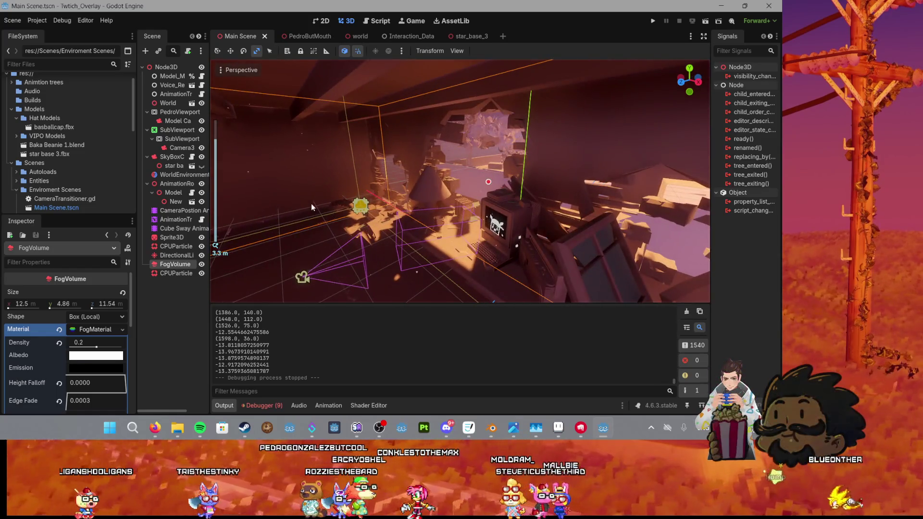
{"action": "scroll", "scroll_direction": "down", "scroll_amount": 3}
{"action": "scroll", "scroll_direction": "down", "scroll_amount": 3}
{"action": "scroll", "scroll_direction": "up", "scroll_amount": 3}
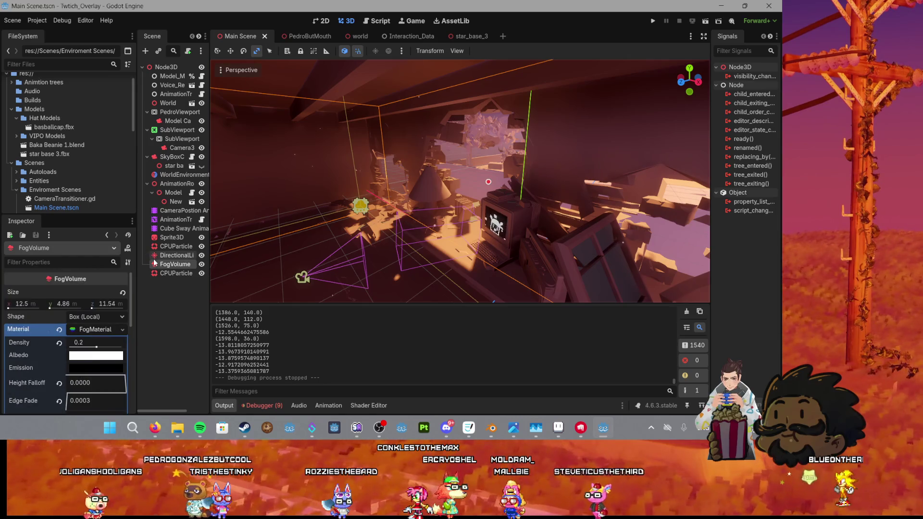
{"action": "left_click", "coordinate": [175, 273]}
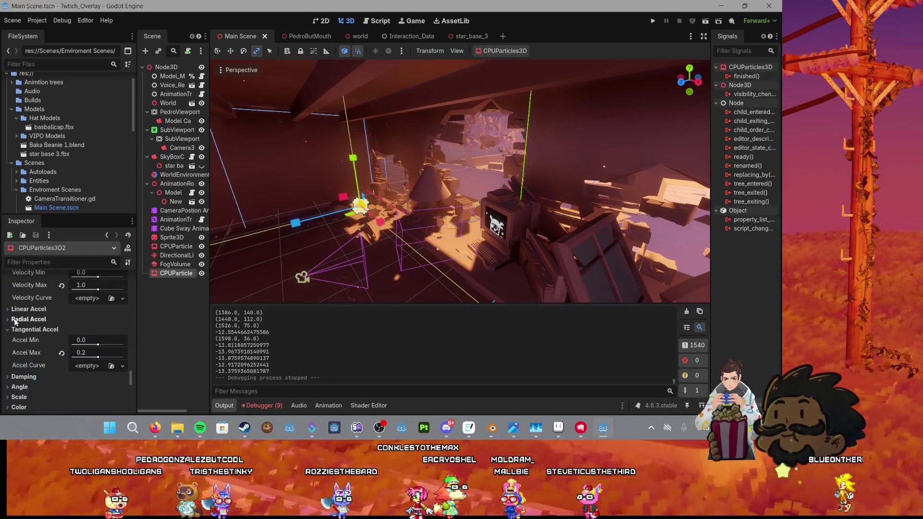
Step: Nudge the tangential and radial acceleration max sliders up, and set gravity y to -0.1
{"action": "left_click_drag", "start_coordinate": [100, 358], "coordinate": [108, 361]}
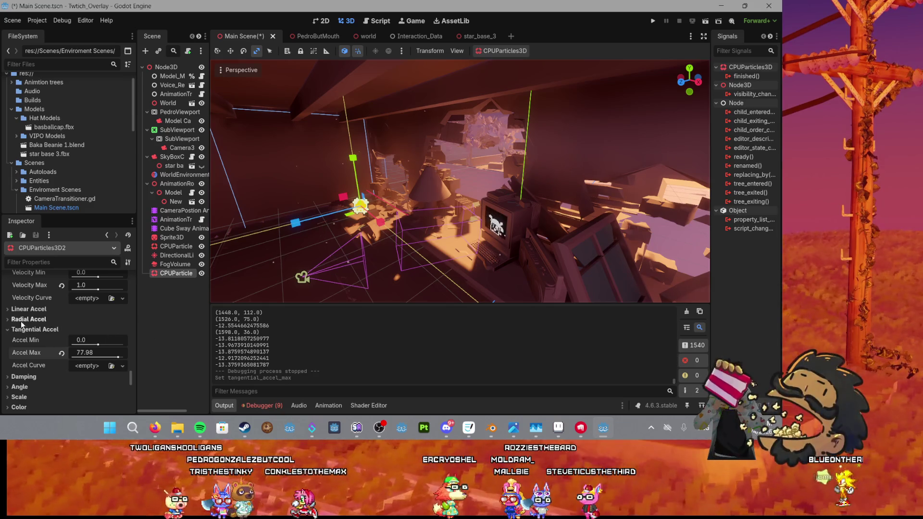
{"action": "left_click", "coordinate": [92, 319]}
{"action": "left_click_drag", "start_coordinate": [99, 348], "coordinate": [102, 348]}
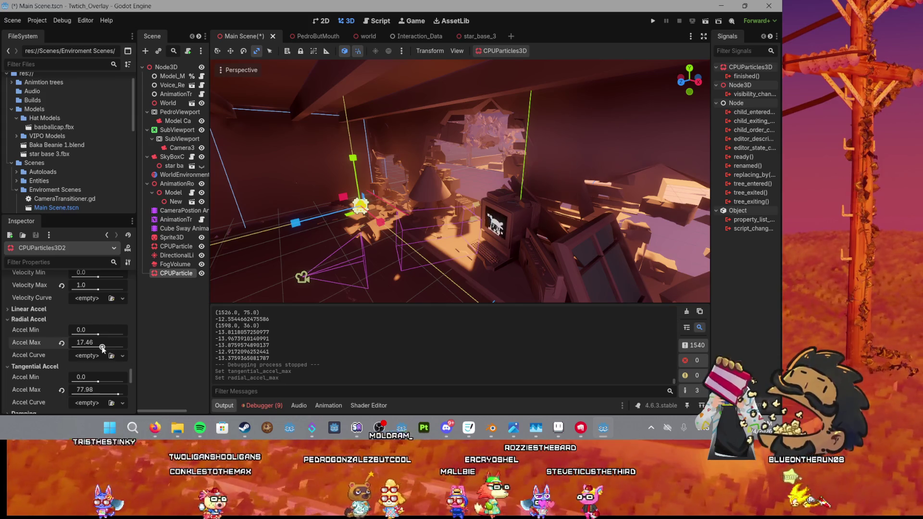
{"action": "left_click_drag", "start_coordinate": [102, 347], "coordinate": [99, 348]}
{"action": "scroll", "scroll_direction": "up", "scroll_amount": 3}
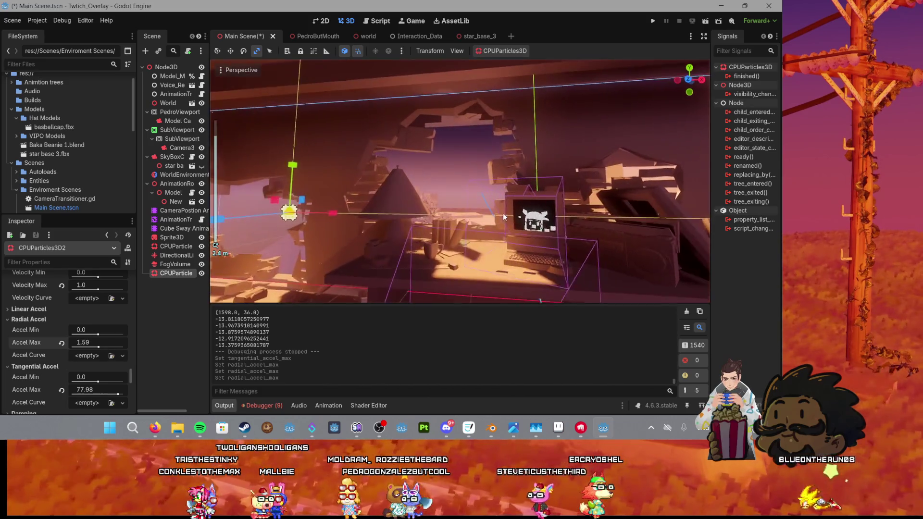
{"action": "scroll", "scroll_direction": "up", "scroll_amount": 3}
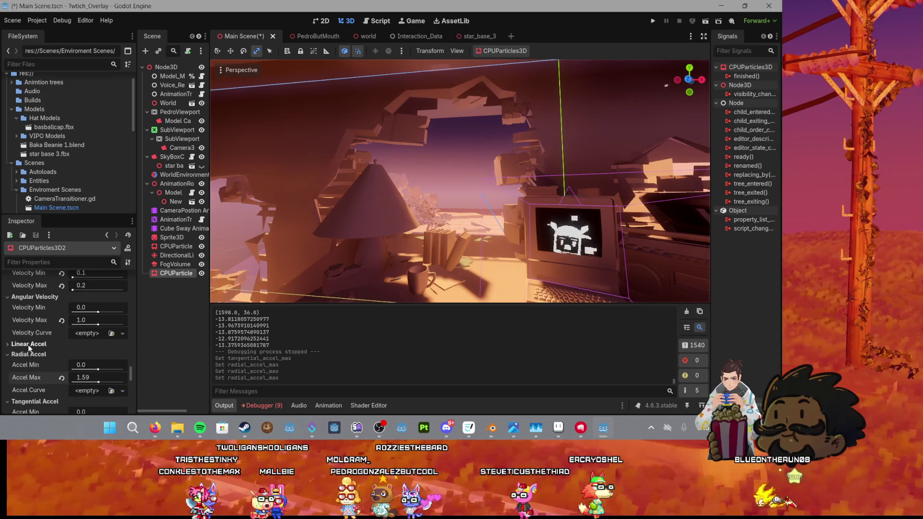
{"action": "left_click", "coordinate": [65, 338]}
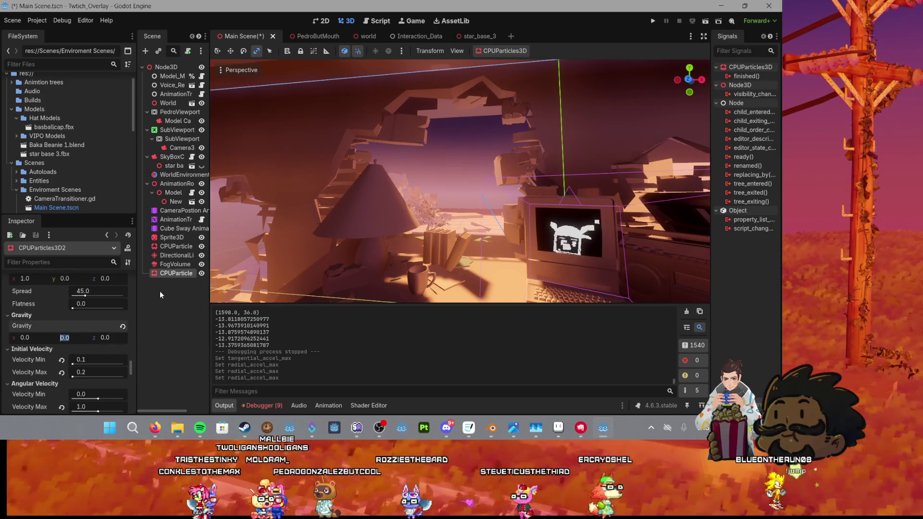
{"action": "type", "text": "-0.1"}
{"action": "key", "text": "Return"}
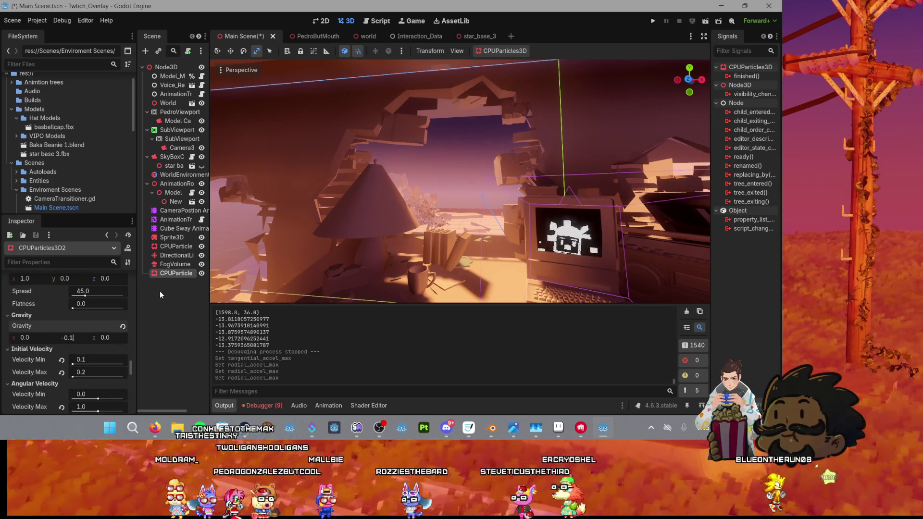
Step: Set CPUParticles3D2's tangential acceleration max to 1.0
{"action": "scroll", "scroll_direction": "down", "scroll_amount": 3}
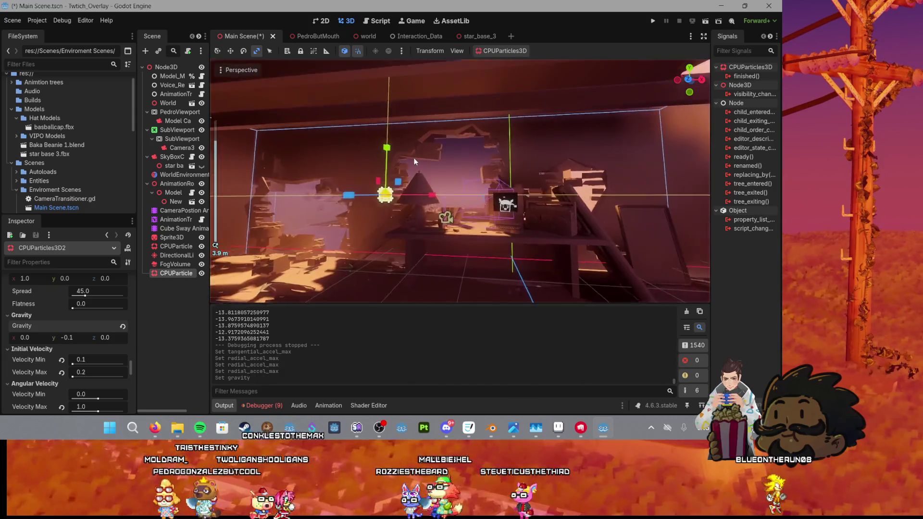
{"action": "scroll", "scroll_direction": "down", "scroll_amount": 3}
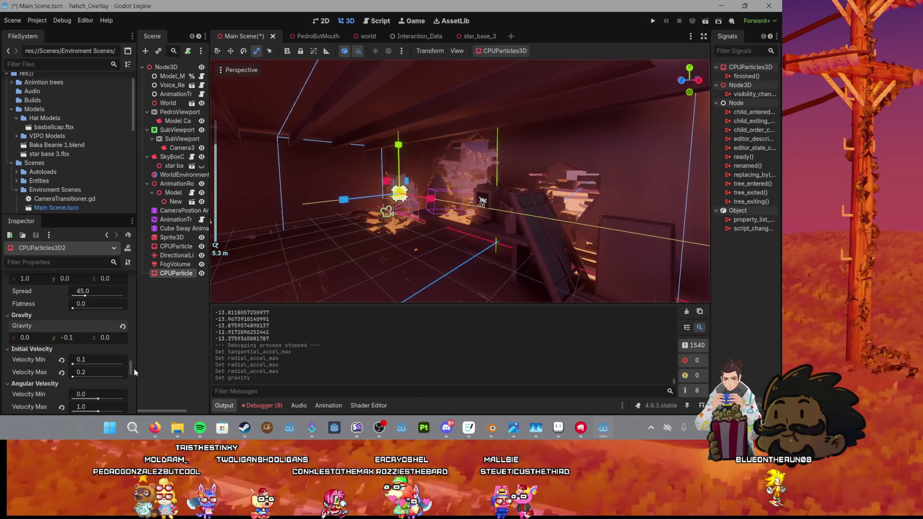
{"action": "scroll", "scroll_direction": "down", "scroll_amount": 3}
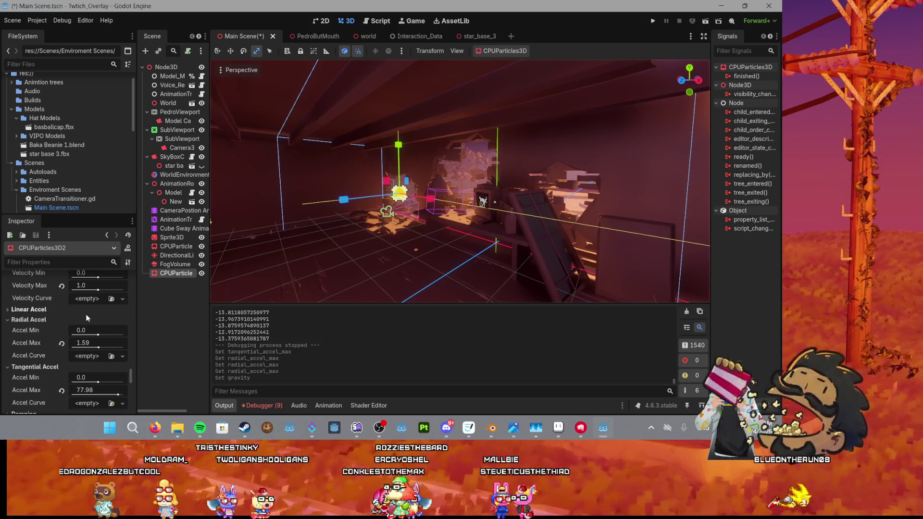
{"action": "scroll", "scroll_direction": "down", "scroll_amount": 3}
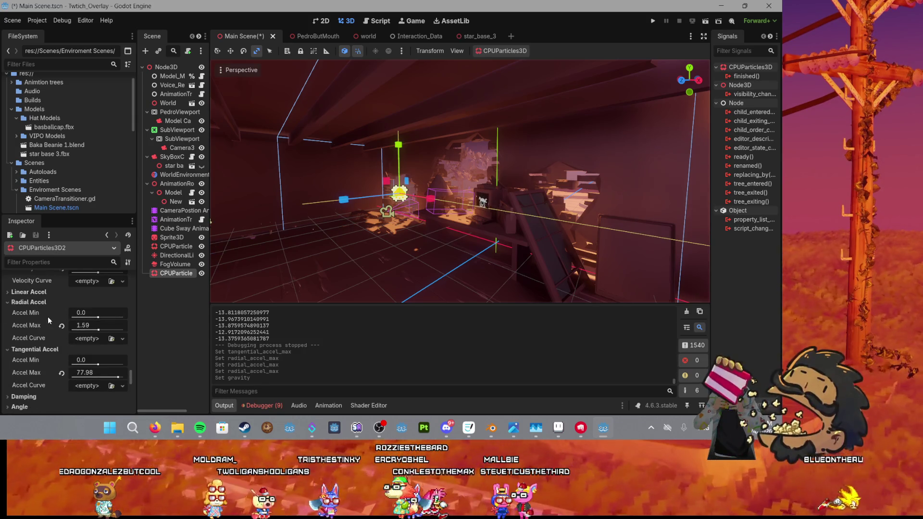
{"action": "left_click", "coordinate": [96, 371]}
{"action": "type", "text": "1"}
{"action": "key", "text": "Return"}
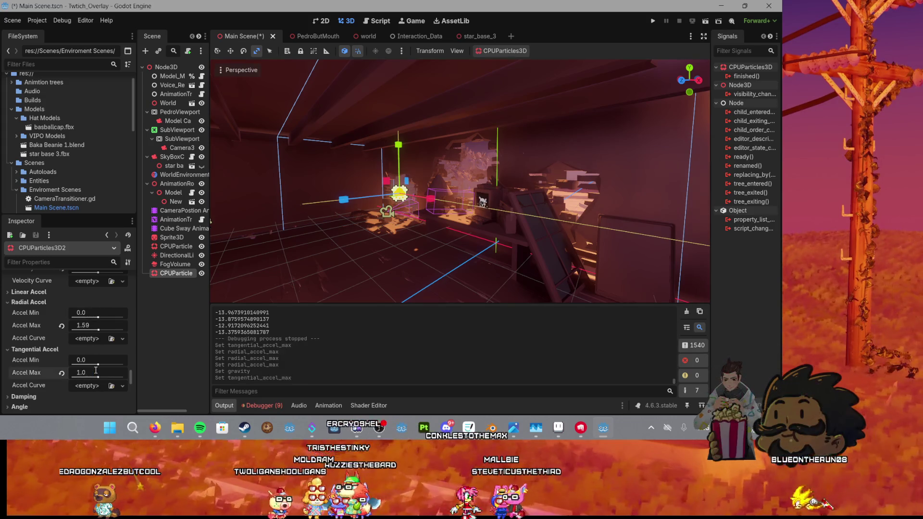
{"action": "scroll", "scroll_direction": "up", "scroll_amount": 3}
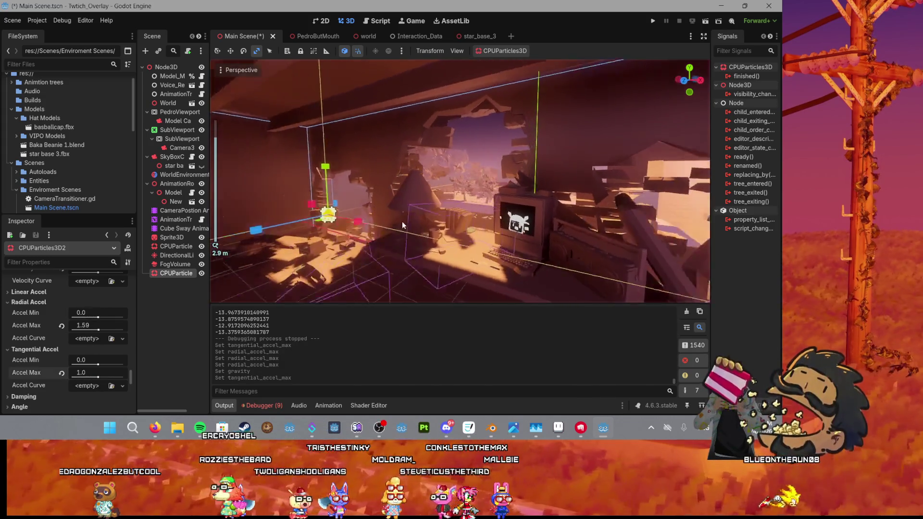
{"action": "scroll", "scroll_direction": "down", "scroll_amount": 3}
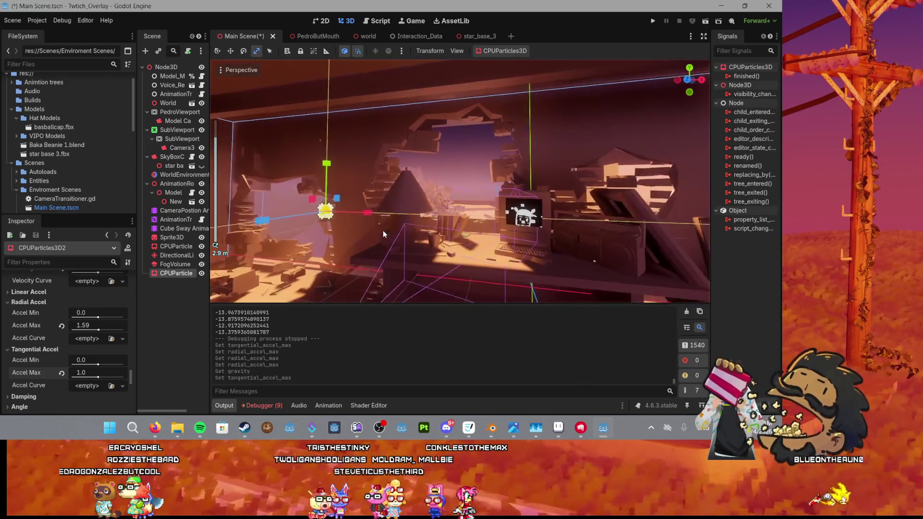
{"action": "scroll", "scroll_direction": "up", "scroll_amount": 3}
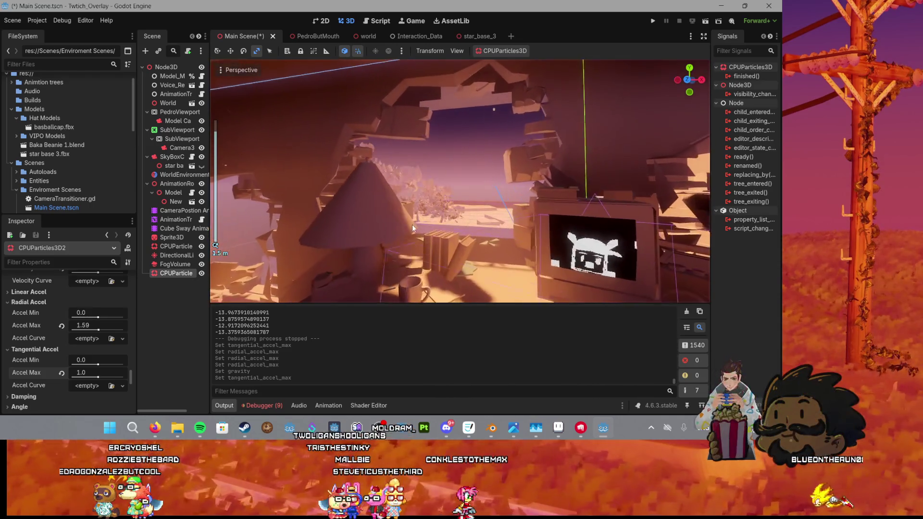
{"action": "scroll", "scroll_direction": "down", "scroll_amount": 3}
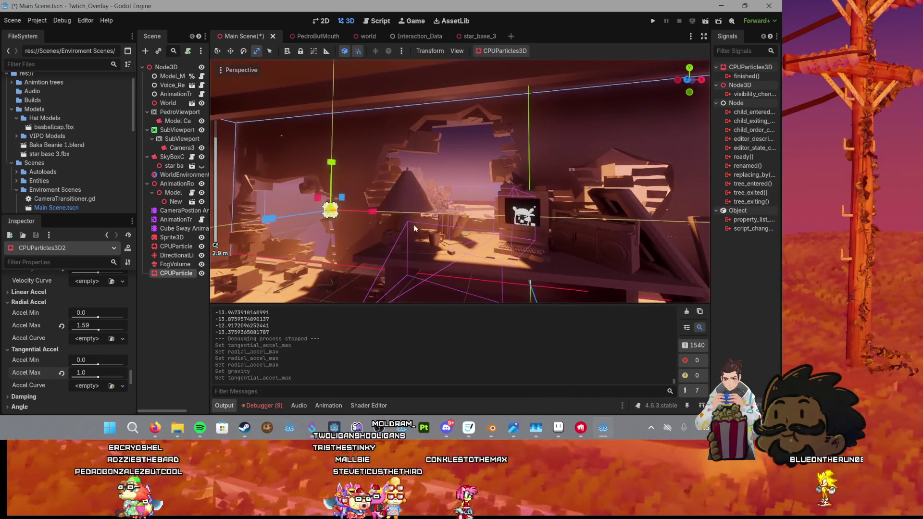
{"action": "scroll", "scroll_direction": "down", "scroll_amount": 3}
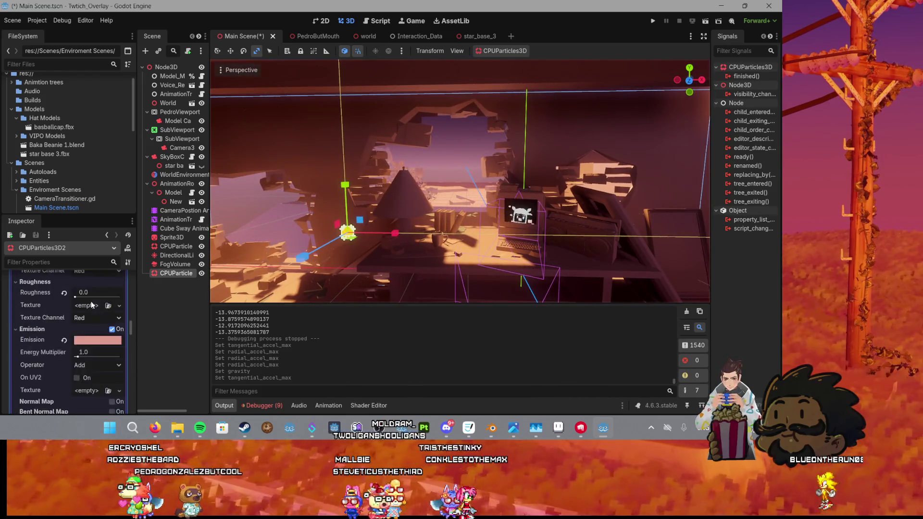
{"action": "scroll", "scroll_direction": "up", "scroll_amount": 3}
Step: Set the CPUParticles3D2 particle amount to 100
{"action": "left_click", "coordinate": [87, 306]}
{"action": "key", "text": "Return"}
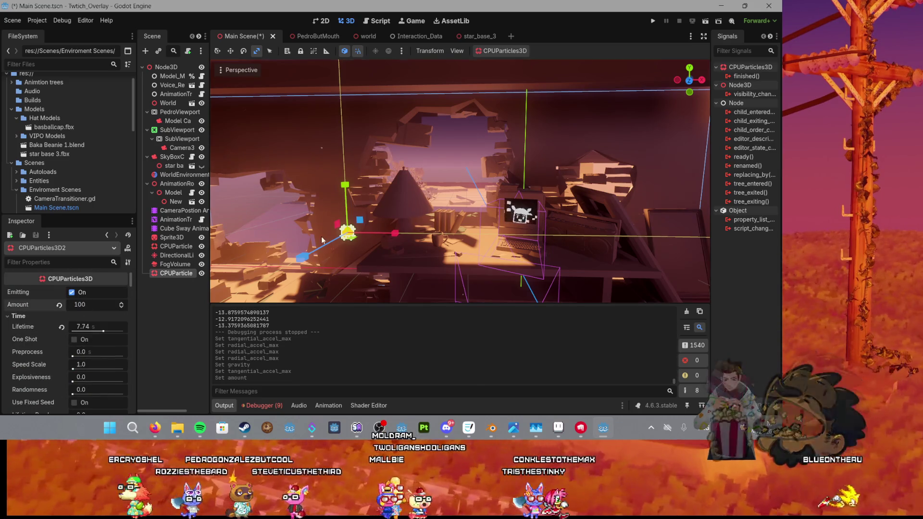
{"action": "scroll", "scroll_direction": "up", "scroll_amount": 3}
{"action": "scroll", "scroll_direction": "down", "scroll_amount": 3}
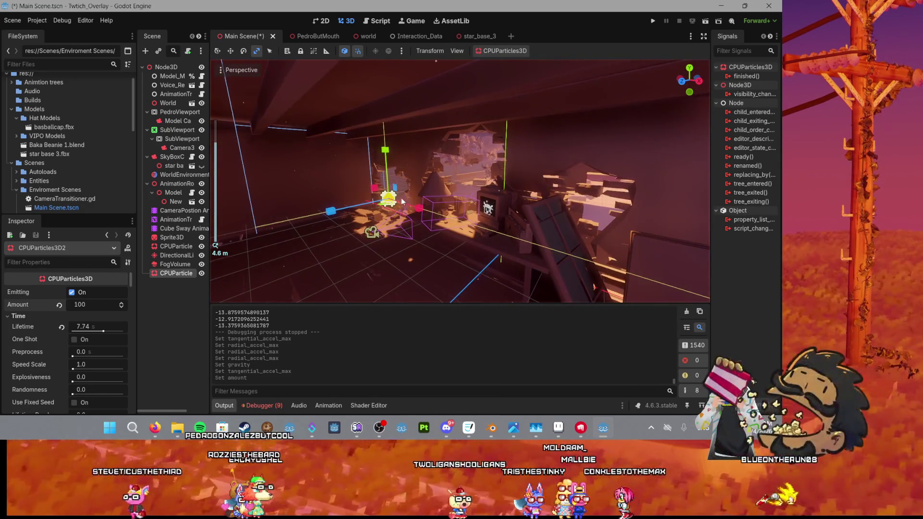
{"action": "scroll", "scroll_direction": "up", "scroll_amount": 3}
{"action": "scroll", "scroll_direction": "down", "scroll_amount": 3}
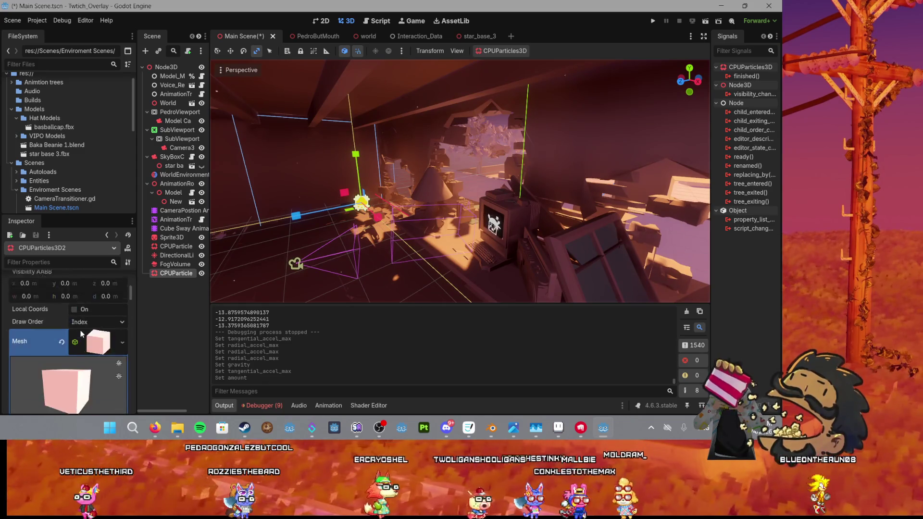
{"action": "scroll", "scroll_direction": "down", "scroll_amount": 3}
Step: Expand the particle mesh's material properties and review them
{"action": "left_click", "coordinate": [83, 334]}
{"action": "scroll", "scroll_direction": "down", "scroll_amount": 3}
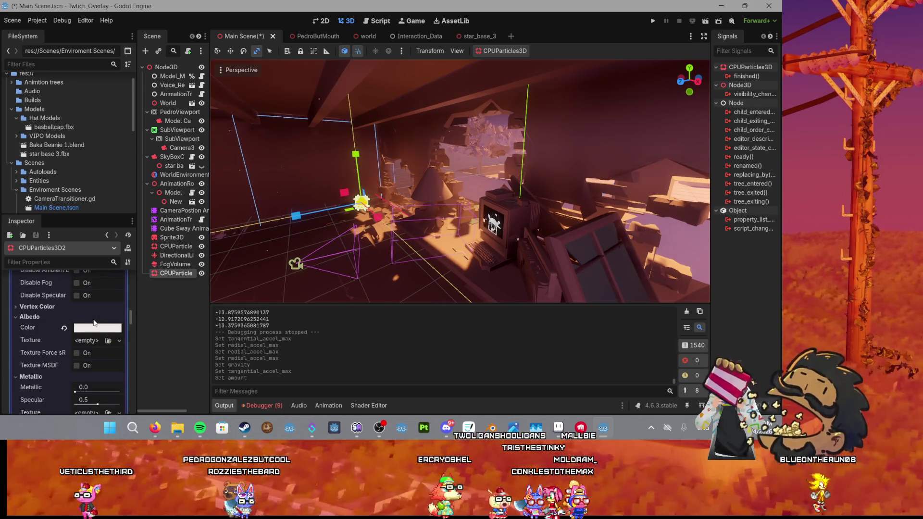
{"action": "scroll", "scroll_direction": "down", "scroll_amount": 3}
{"action": "scroll", "scroll_direction": "down", "scroll_amount": 3}
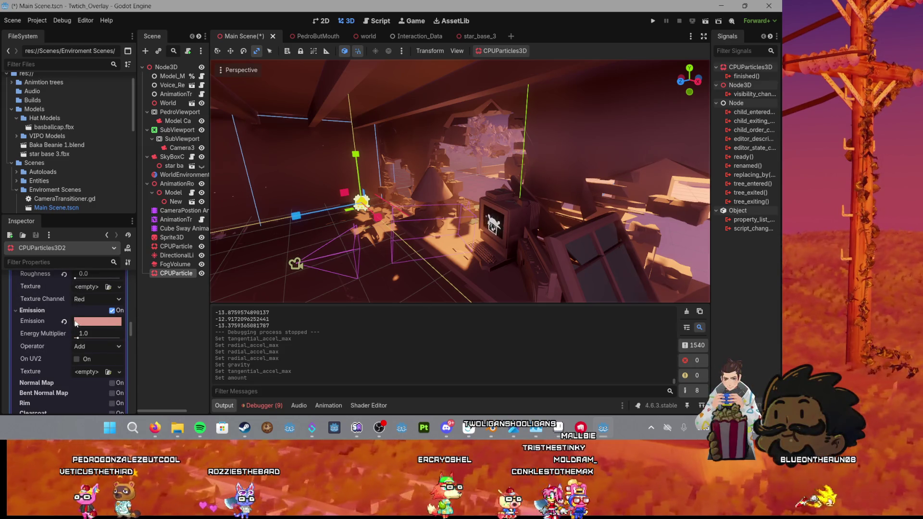
{"action": "scroll", "scroll_direction": "down", "scroll_amount": 3}
{"action": "scroll", "scroll_direction": "up", "scroll_amount": 3}
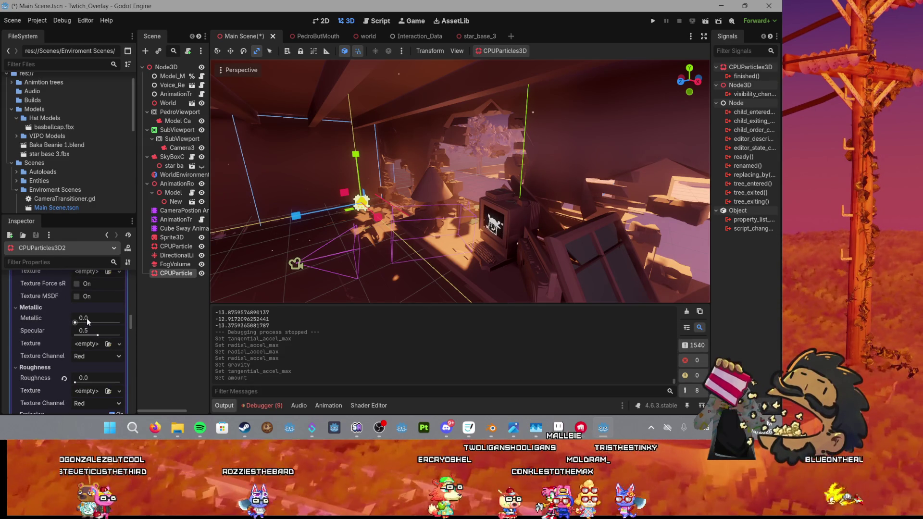
{"action": "scroll", "scroll_direction": "up", "scroll_amount": 3}
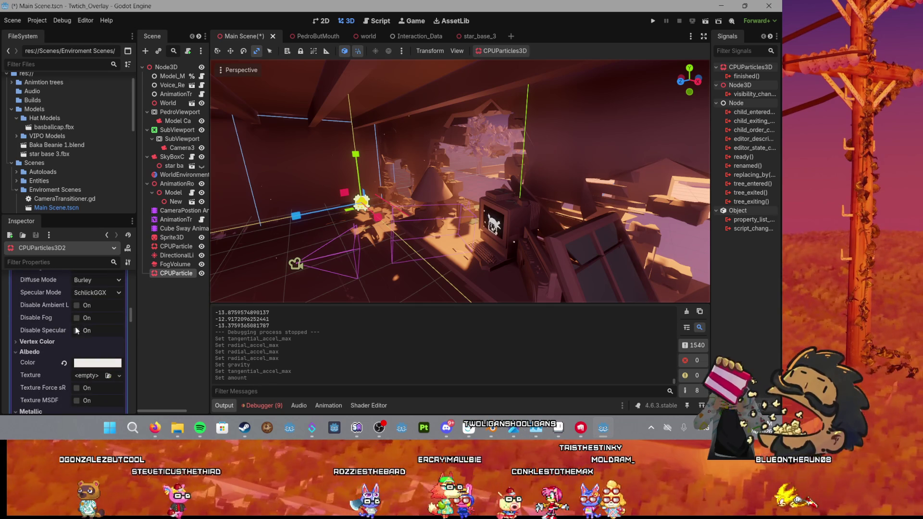
{"action": "scroll", "scroll_direction": "up", "scroll_amount": 3}
{"action": "scroll", "scroll_direction": "down", "scroll_amount": 3}
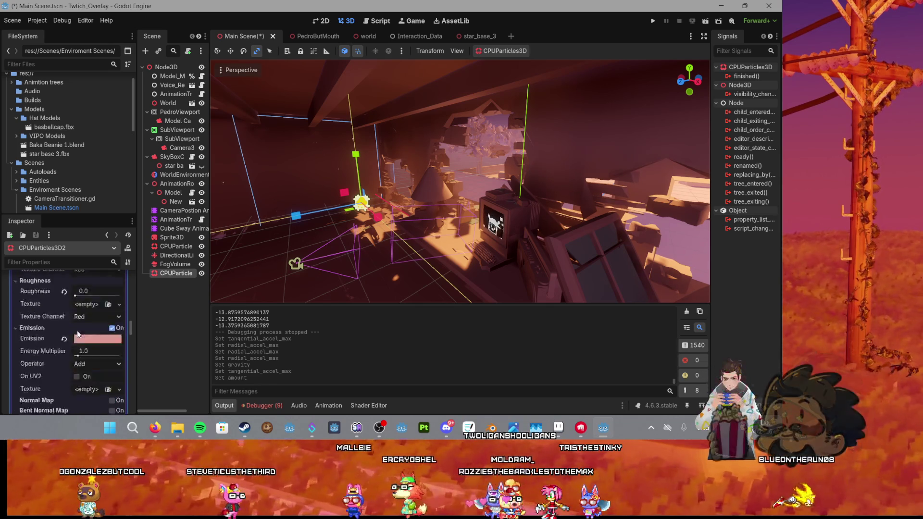
{"action": "scroll", "scroll_direction": "down", "scroll_amount": 3}
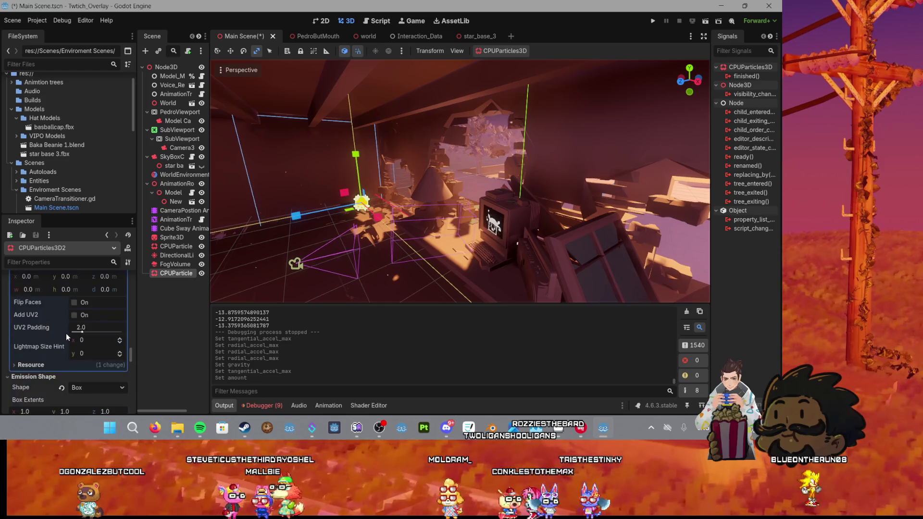
{"action": "scroll", "scroll_direction": "down", "scroll_amount": 3}
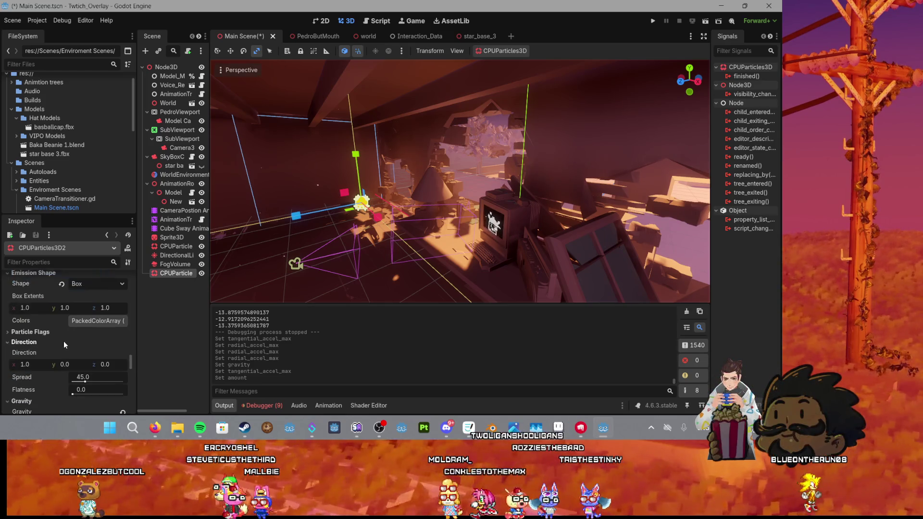
Step: Set the particle direction to x 0.5, y -0.5
{"action": "left_click", "coordinate": [29, 363]}
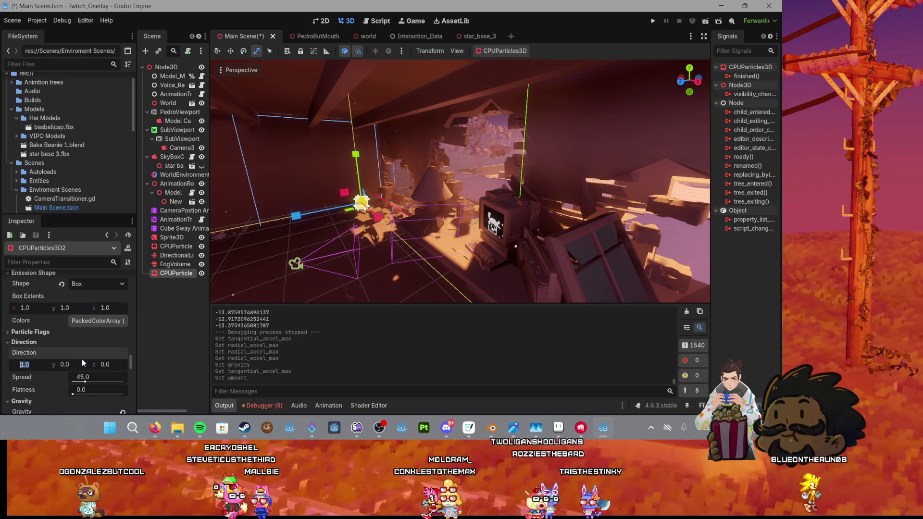
{"action": "type", "text": "0."}
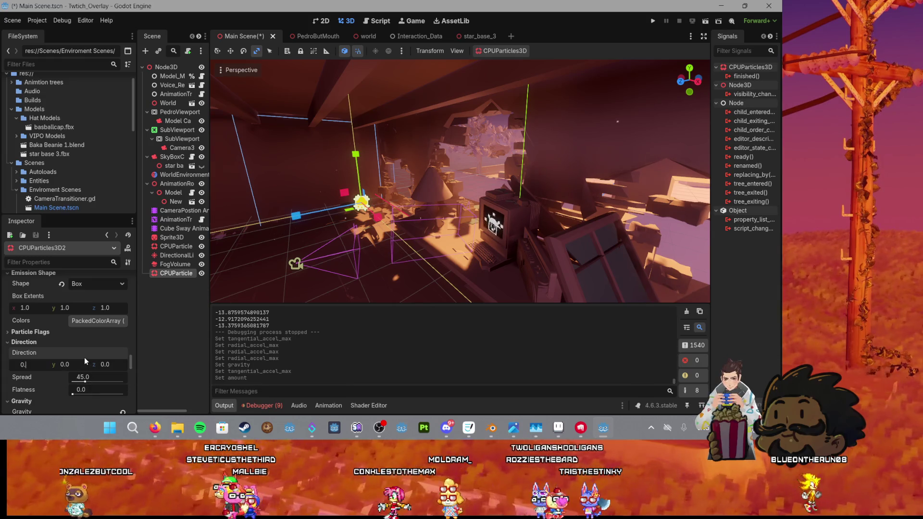
{"action": "type", "text": "5"}
{"action": "key", "text": "Tab"}
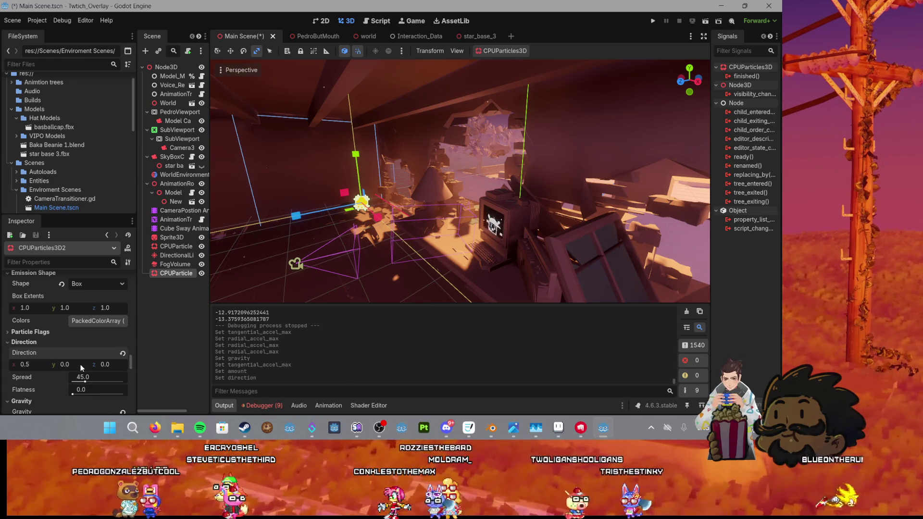
{"action": "type", "text": "-0.5"}
{"action": "key", "text": "Return"}
{"action": "left_click_drag", "start_coordinate": [403, 211], "coordinate": [421, 199]}
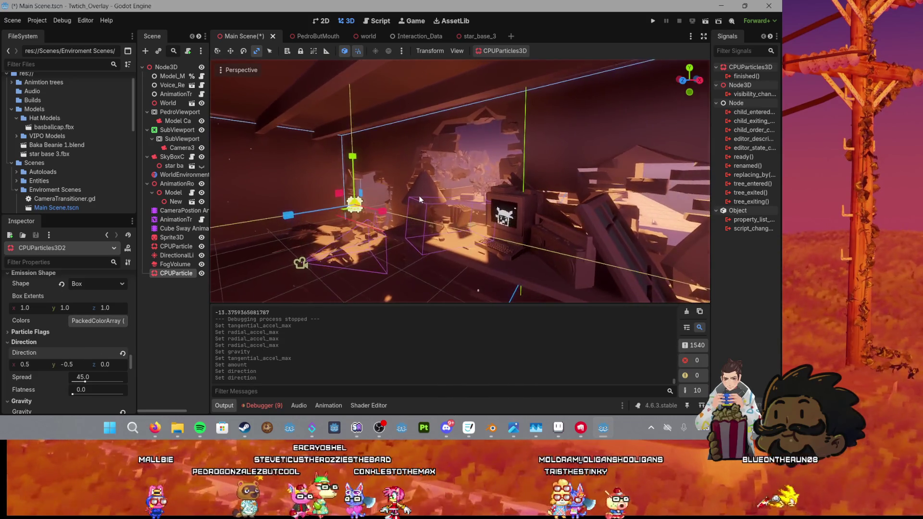
{"action": "scroll", "scroll_direction": "up", "scroll_amount": 3}
{"action": "scroll", "scroll_direction": "down", "scroll_amount": 3}
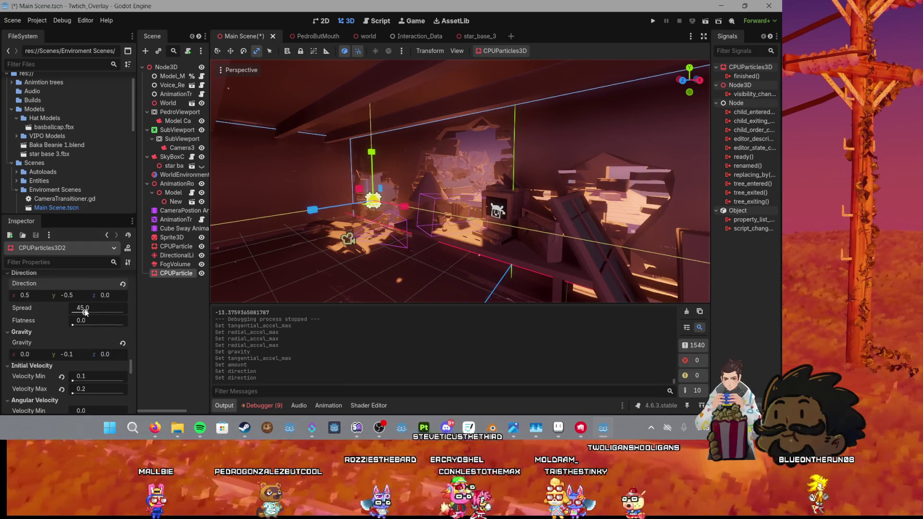
{"action": "scroll", "scroll_direction": "down", "scroll_amount": 3}
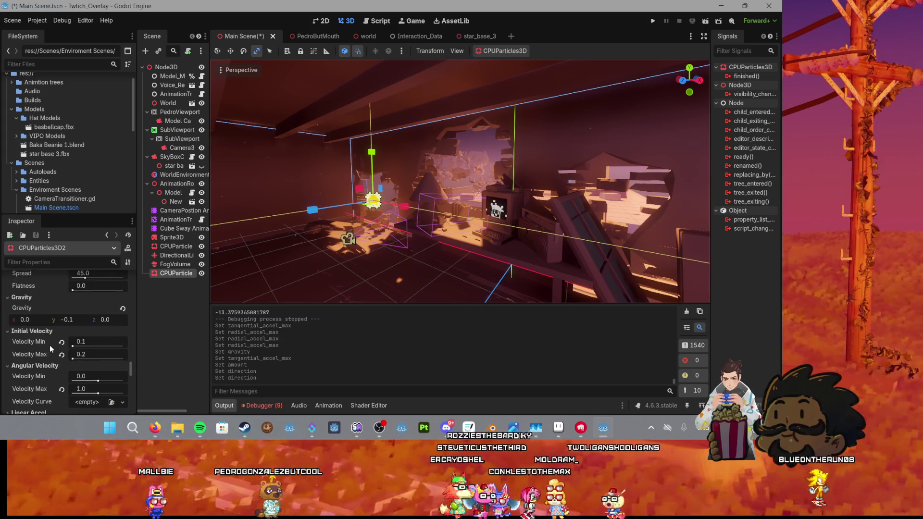
Step: Set angular velocity max to 0.1, and radial and tangential acceleration max to 0.2
{"action": "left_click", "coordinate": [82, 338]}
{"action": "type", "text": "0.1"}
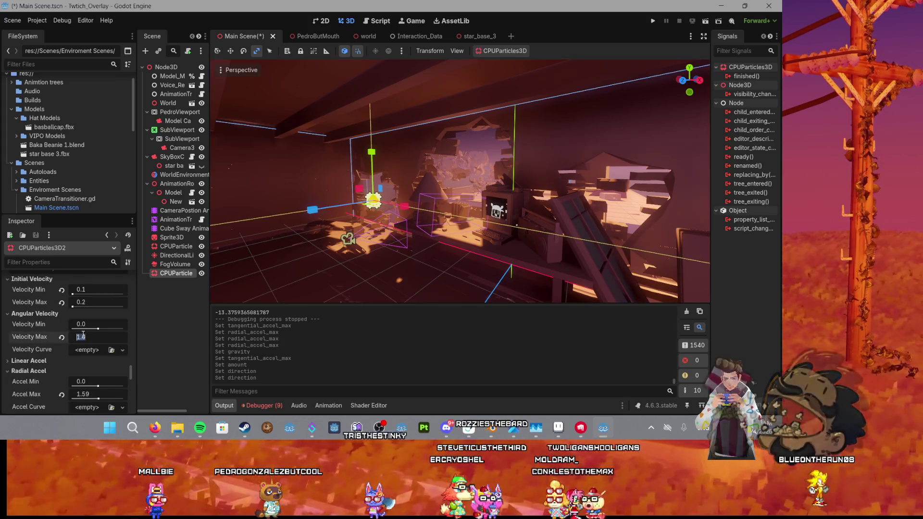
{"action": "key", "text": "Return"}
{"action": "scroll", "scroll_direction": "down", "scroll_amount": 3}
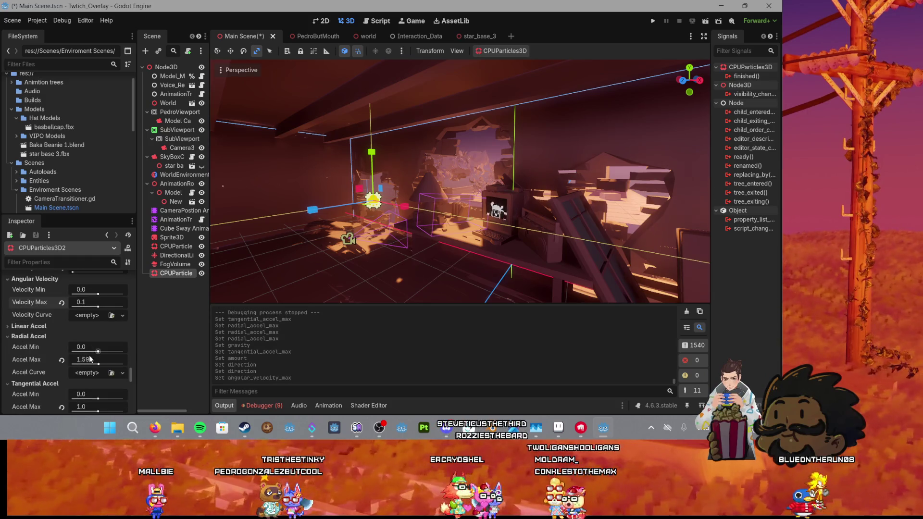
{"action": "left_click", "coordinate": [92, 359]}
{"action": "type", "text": "0.2"}
{"action": "key", "text": "Return"}
{"action": "scroll", "scroll_direction": "down", "scroll_amount": 3}
{"action": "left_click", "coordinate": [92, 372]}
{"action": "type", "text": "0"}
{"action": "key", "text": "Return"}
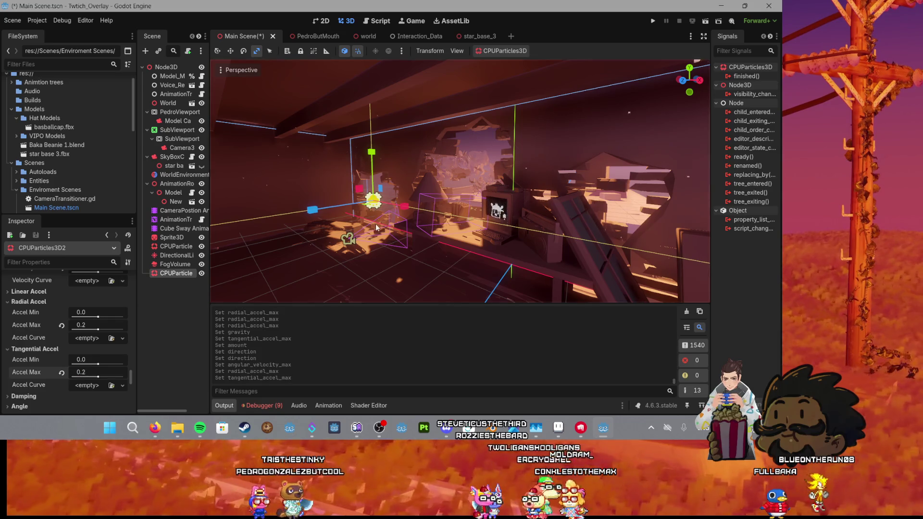
{"action": "scroll", "scroll_direction": "up", "scroll_amount": 3}
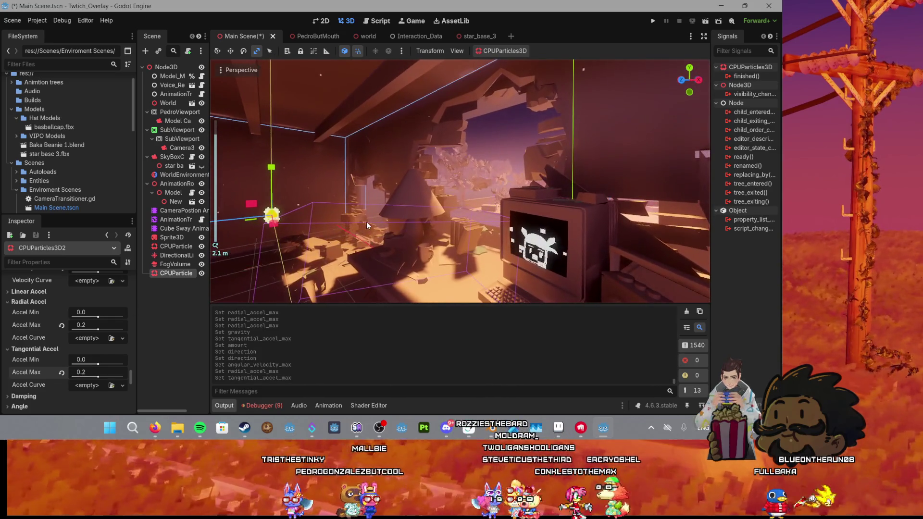
{"action": "scroll", "scroll_direction": "up", "scroll_amount": 3}
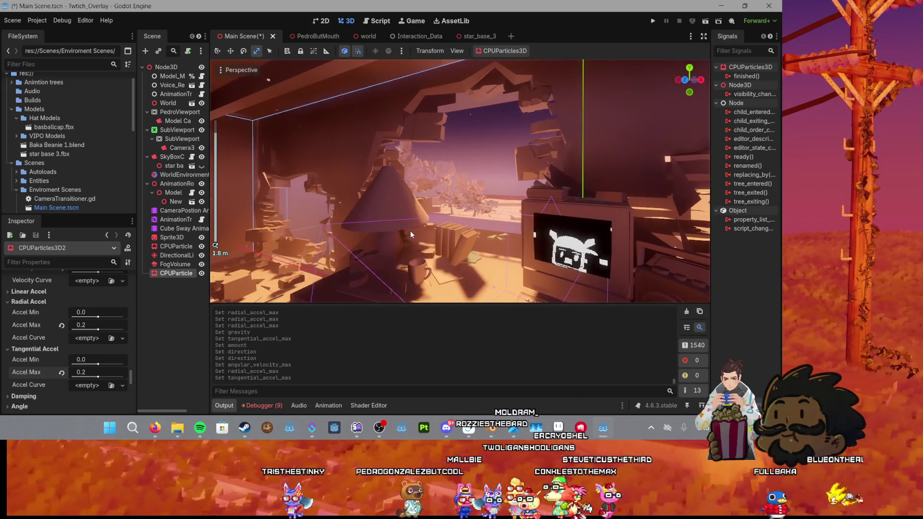
{"action": "scroll", "scroll_direction": "up", "scroll_amount": 3}
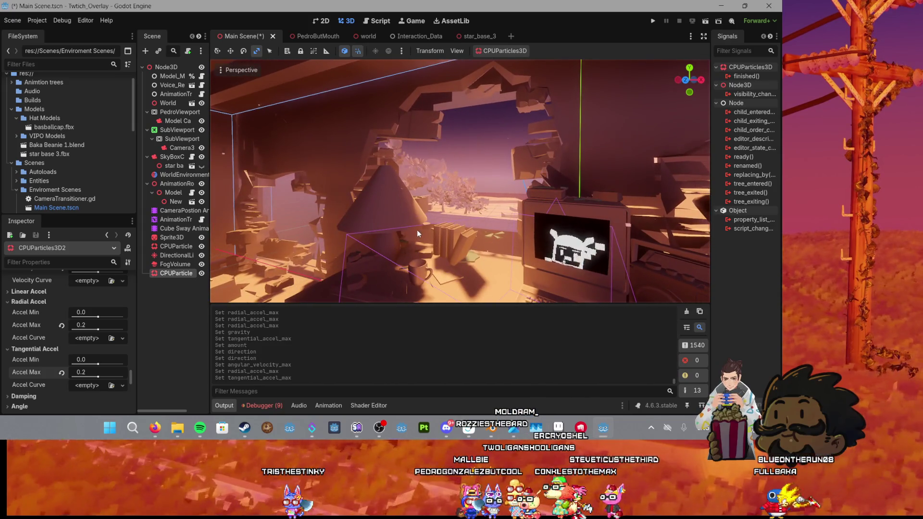
{"action": "scroll", "scroll_direction": "up", "scroll_amount": 3}
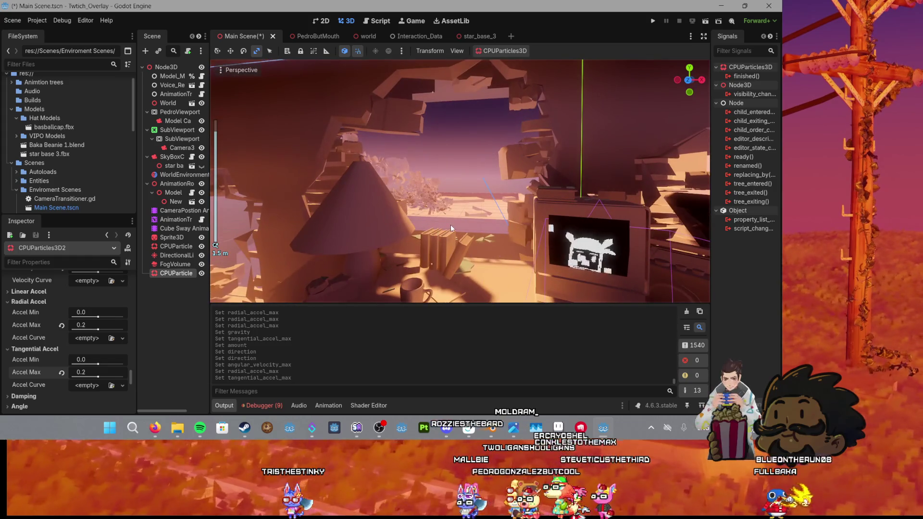
{"action": "scroll", "scroll_direction": "down", "scroll_amount": 3}
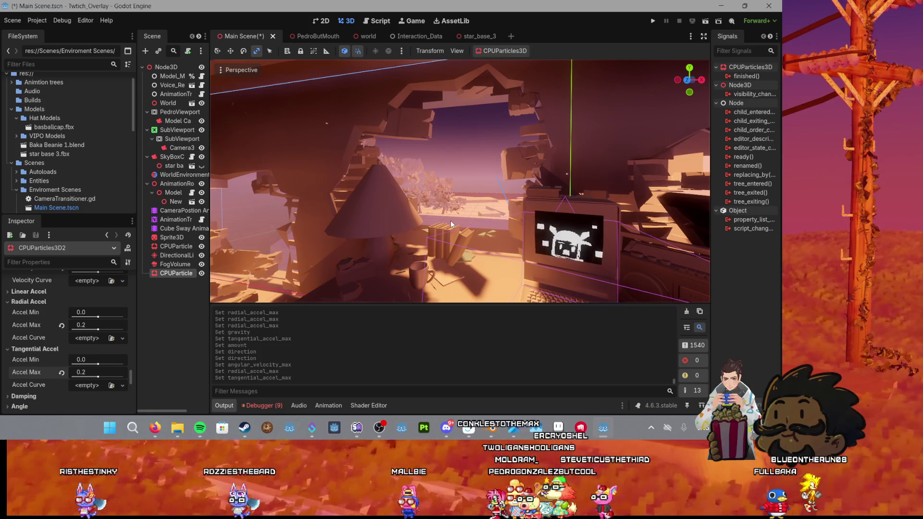
{"action": "scroll", "scroll_direction": "down", "scroll_amount": 3}
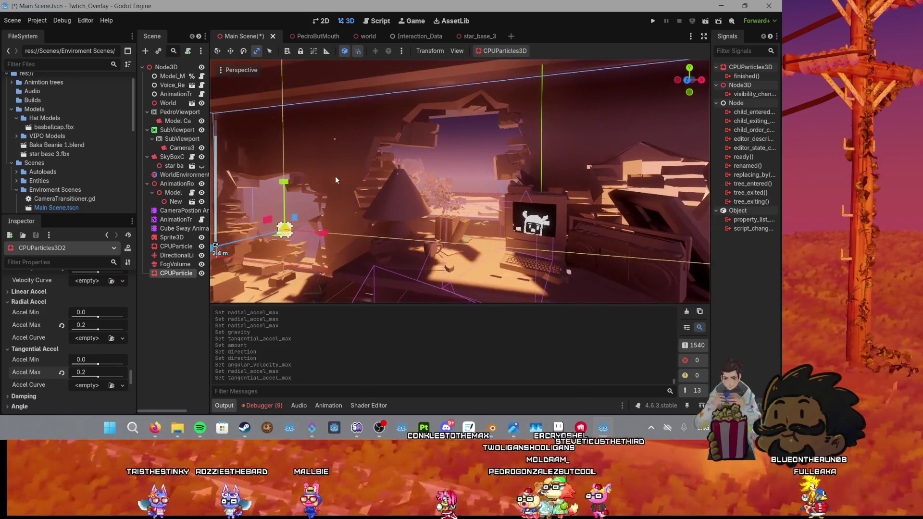
Step: Give the dust particles a scale range of 0.2 to 0.5
{"action": "scroll", "scroll_direction": "down", "scroll_amount": 3}
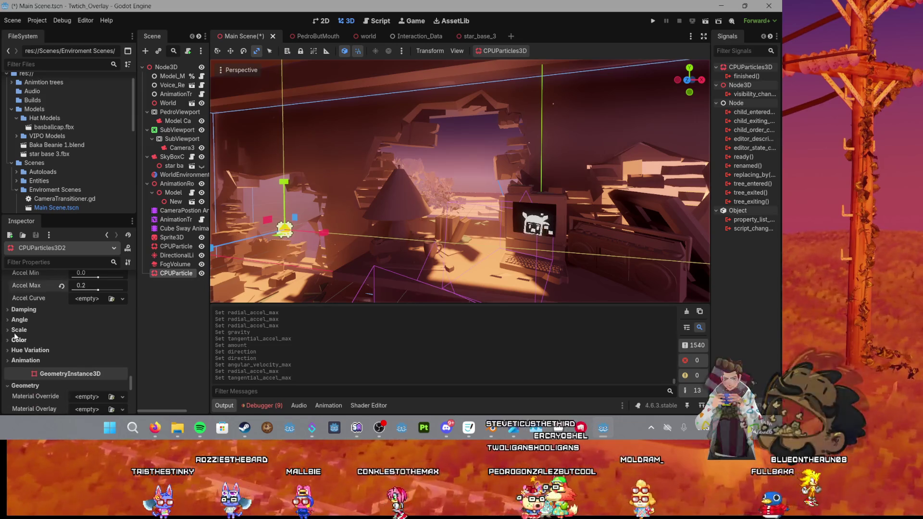
{"action": "left_click", "coordinate": [15, 331]}
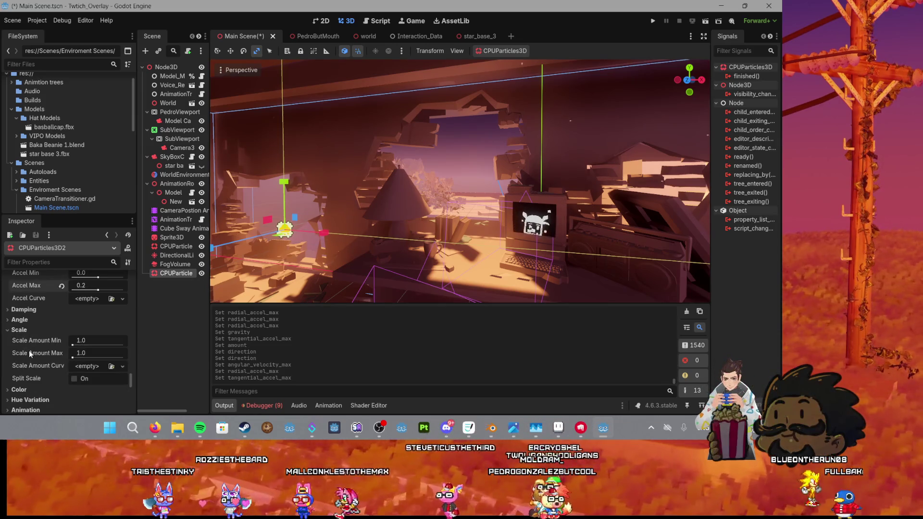
{"action": "left_click", "coordinate": [92, 340]}
{"action": "left_click", "coordinate": [92, 353]}
{"action": "type", "text": "0.5"}
{"action": "key", "text": "Return"}
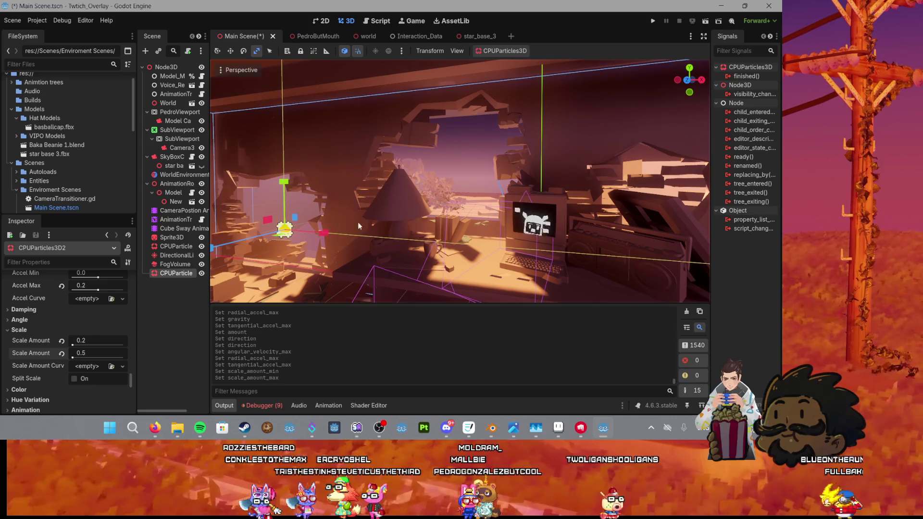
{"action": "scroll", "scroll_direction": "up", "scroll_amount": 3}
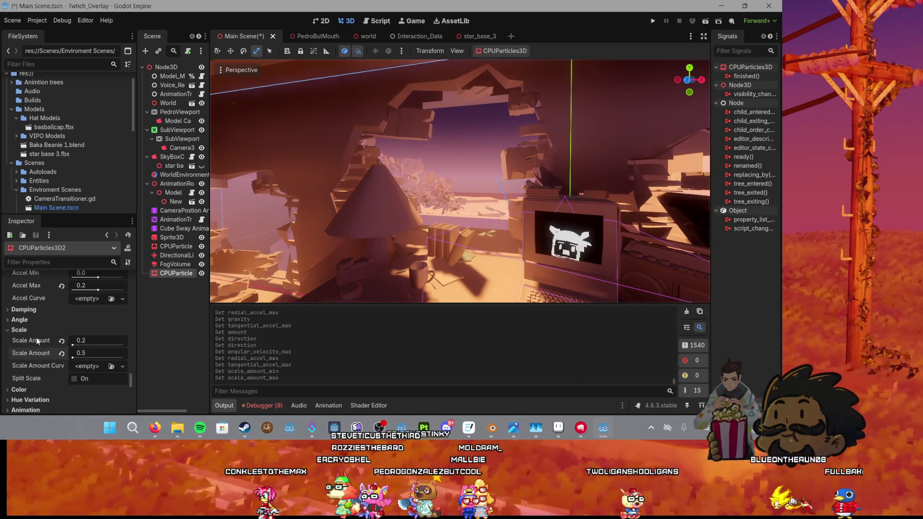
{"action": "scroll", "scroll_direction": "down", "scroll_amount": 3}
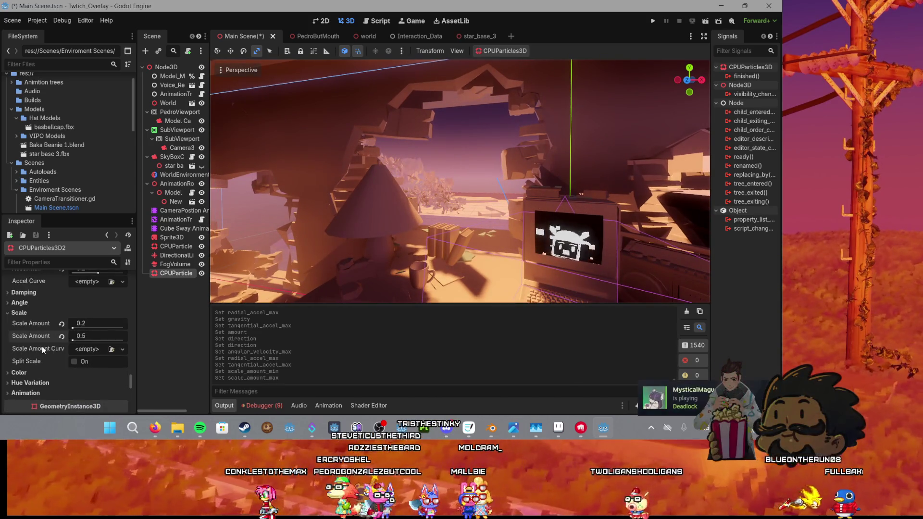
Step: Raise the hue variation max to 0.89
{"action": "mouse_move", "coordinate": [32, 360]}
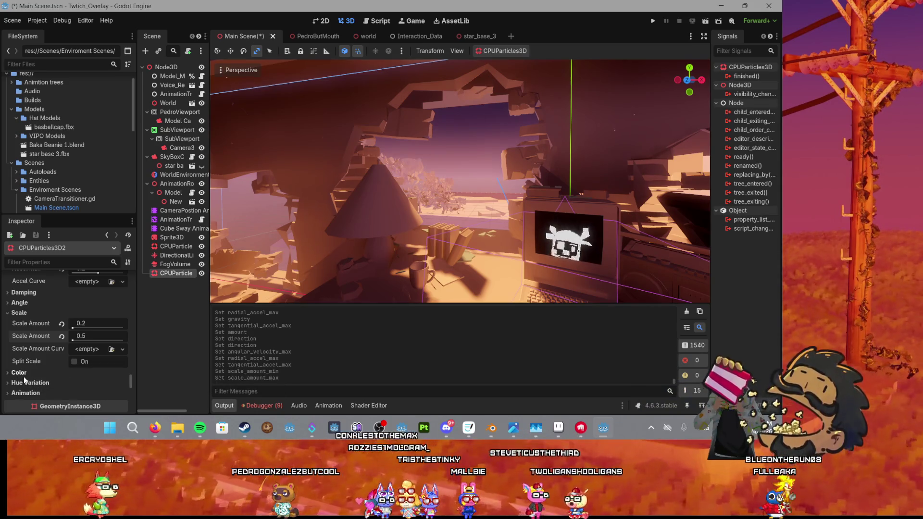
{"action": "left_click", "coordinate": [24, 379]}
{"action": "scroll", "scroll_direction": "down", "scroll_amount": 3}
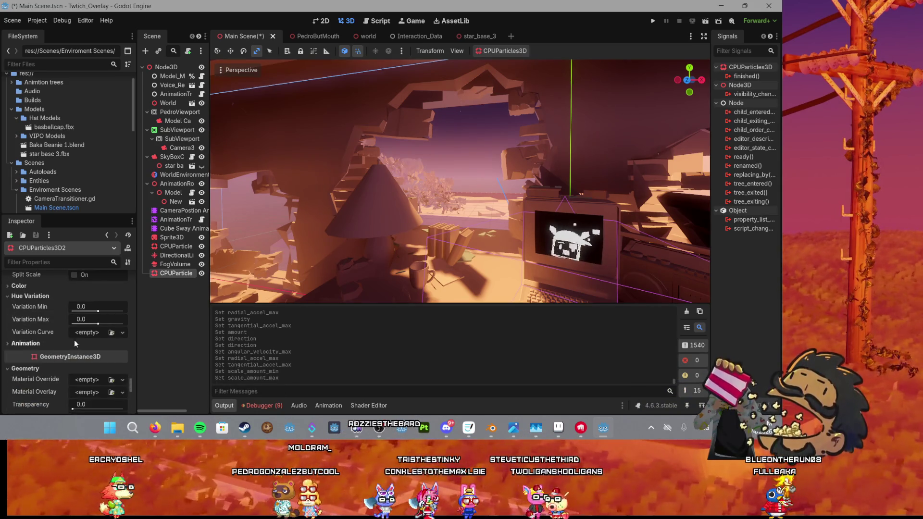
{"action": "left_click_drag", "start_coordinate": [92, 325], "coordinate": [99, 325]}
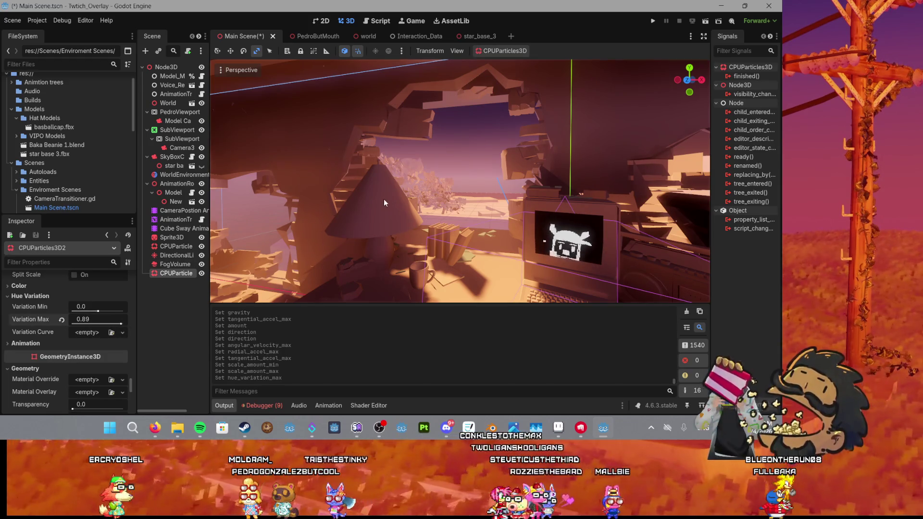
{"action": "left_click", "coordinate": [443, 174]}
{"action": "scroll", "scroll_direction": "down", "scroll_amount": 3}
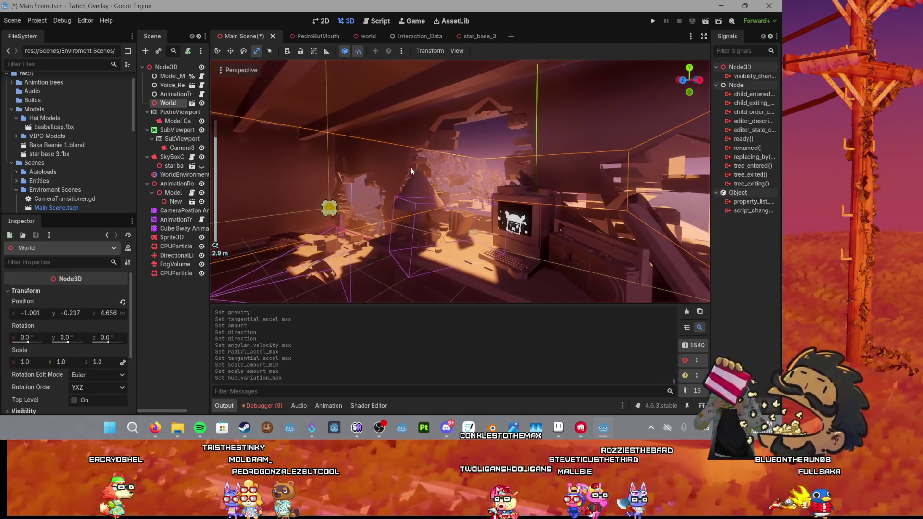
Step: Save Main Scene, run the Twitch_Overlay project to check the particles, then close it
{"action": "key", "text": "ctrl+s"}
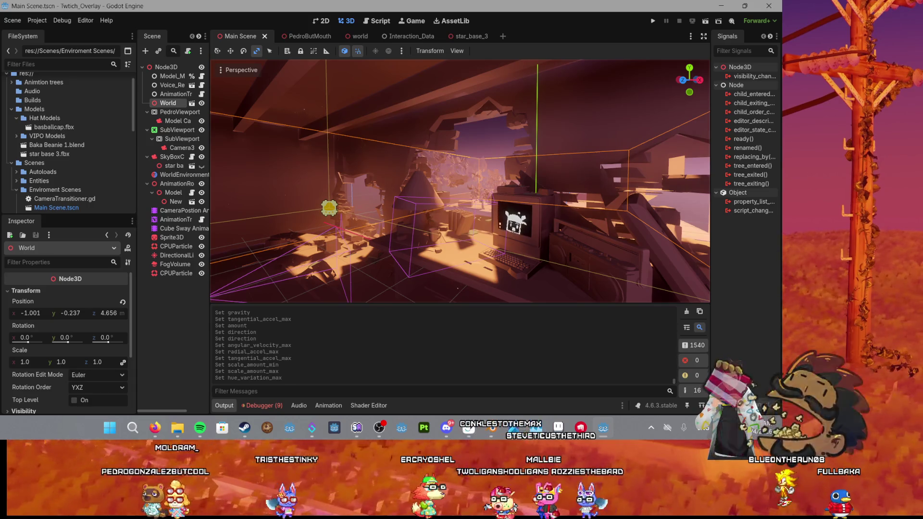
{"action": "left_click", "coordinate": [654, 20]}
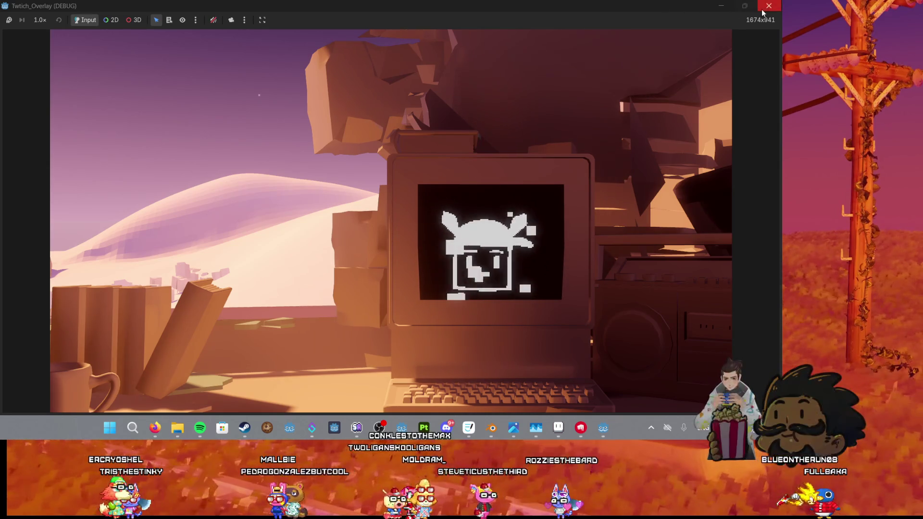
{"action": "left_click", "coordinate": [768, 6]}
{"action": "scroll", "scroll_direction": "down", "scroll_amount": 3}
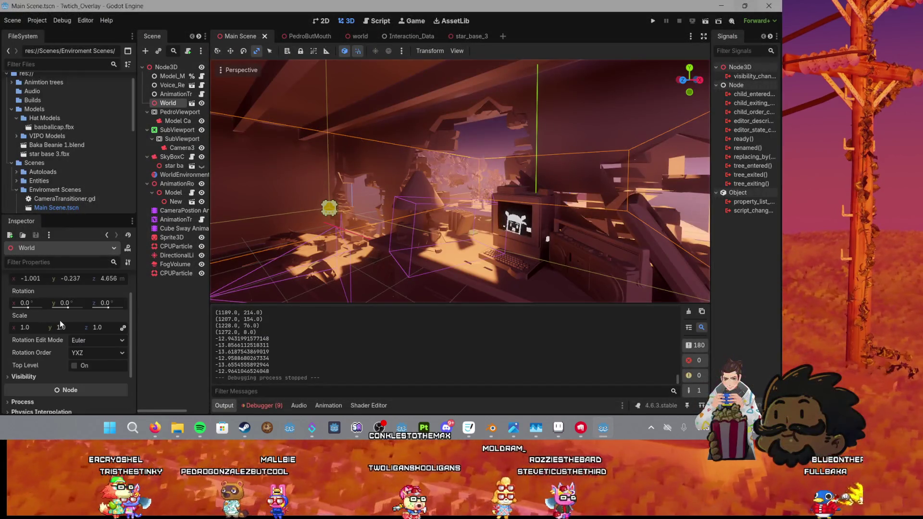
{"action": "scroll", "scroll_direction": "up", "scroll_amount": 3}
{"action": "scroll", "scroll_direction": "down", "scroll_amount": 3}
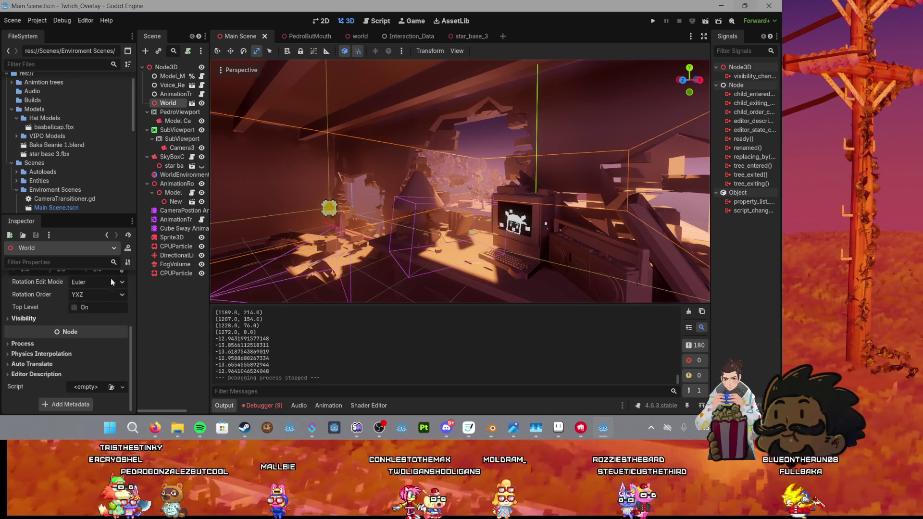
Step: Reselect the dust emitter and set tangential and radial acceleration max to 0.1
{"action": "left_click", "coordinate": [169, 273]}
{"action": "scroll", "scroll_direction": "down", "scroll_amount": 3}
{"action": "scroll", "scroll_direction": "up", "scroll_amount": 3}
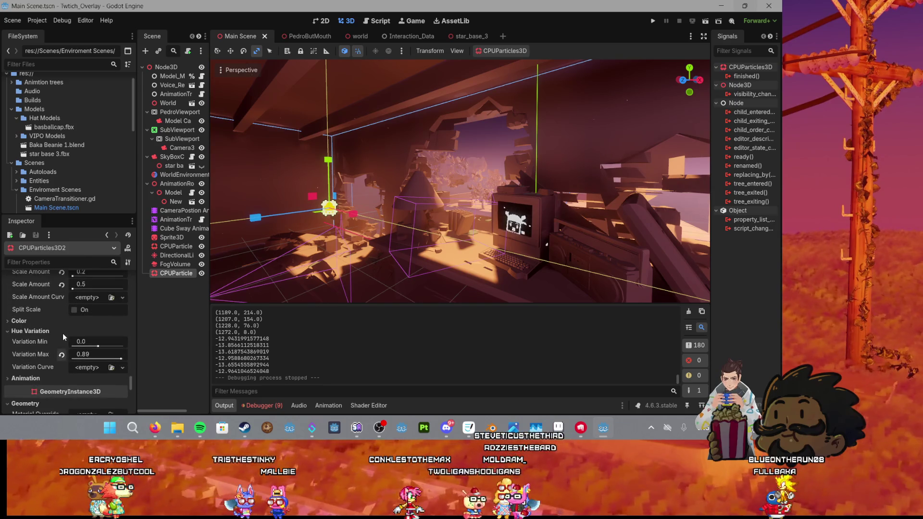
{"action": "scroll", "scroll_direction": "up", "scroll_amount": 3}
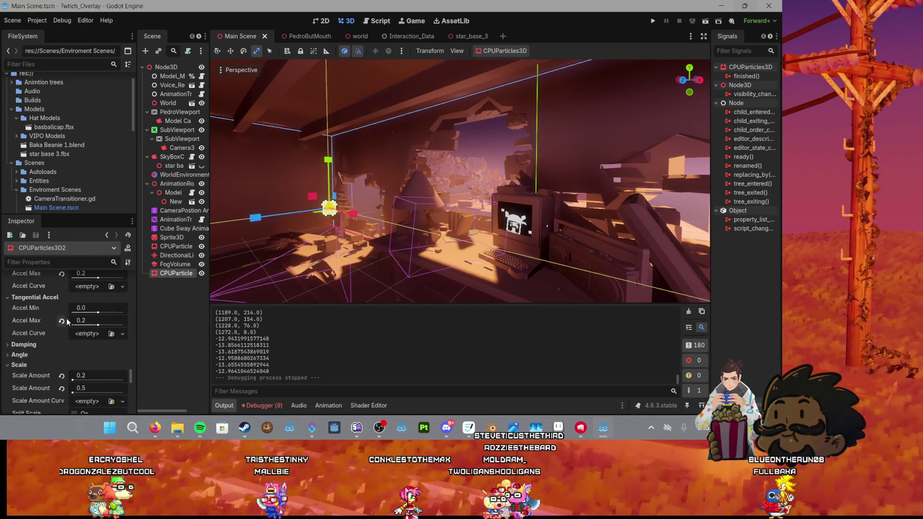
{"action": "scroll", "scroll_direction": "up", "scroll_amount": 3}
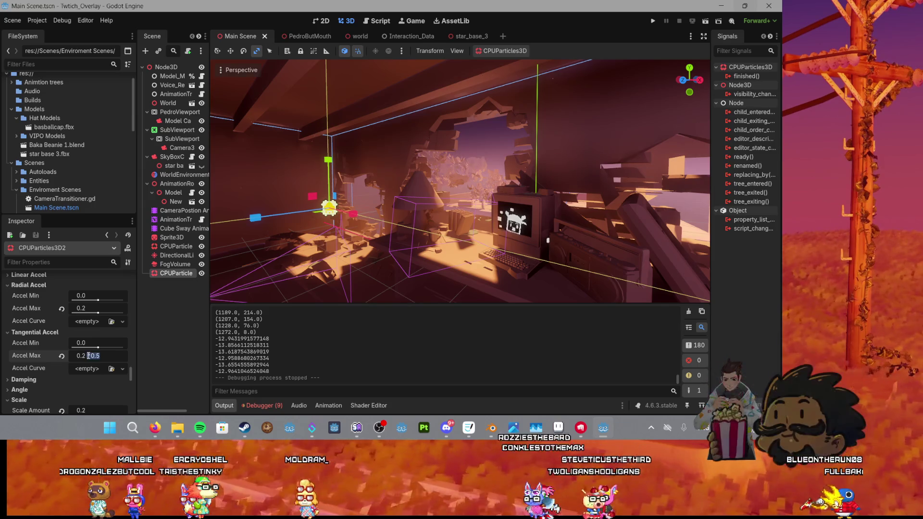
{"action": "key", "text": "Return"}
{"action": "left_click", "coordinate": [112, 311]}
{"action": "type", "text": "0.5"}
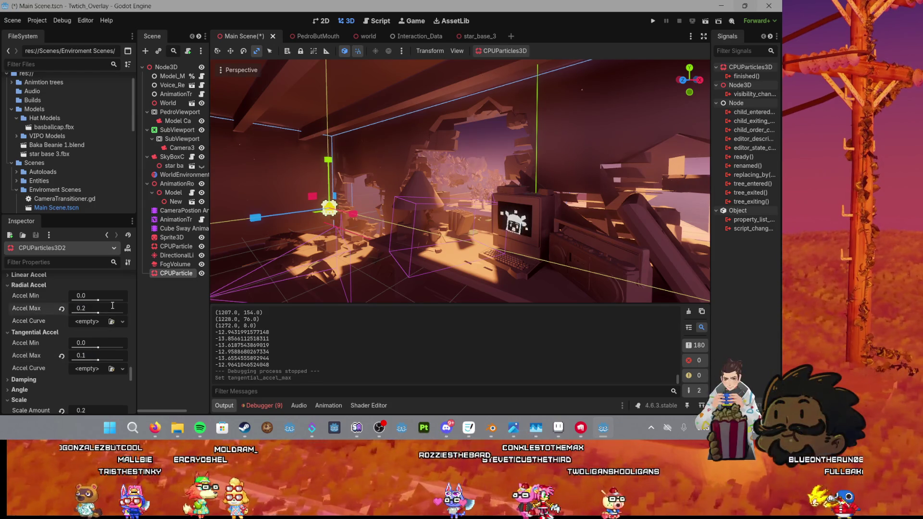
{"action": "key", "text": "Return"}
Step: Set initial velocity to 0.05–0.1 and gravity Y to -0.05
{"action": "scroll", "scroll_direction": "up", "scroll_amount": 3}
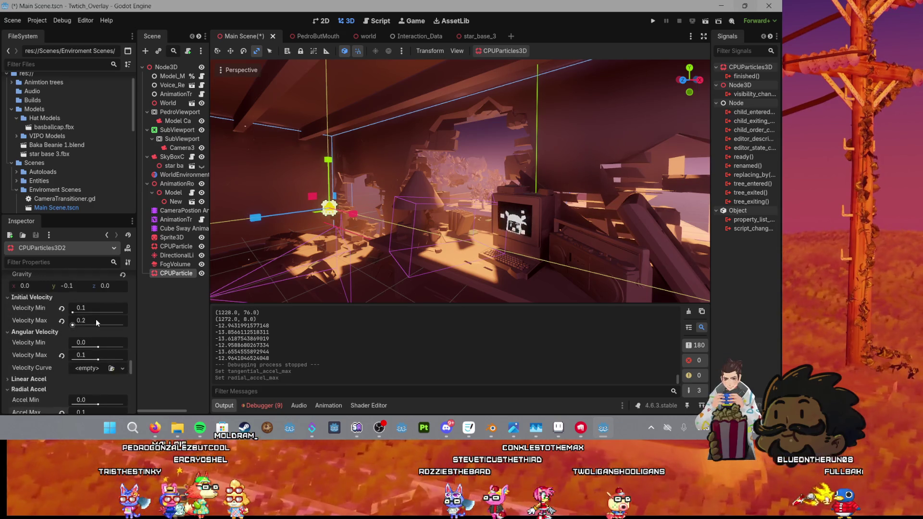
{"action": "type", "text": "0.1"}
{"action": "key", "text": "Return"}
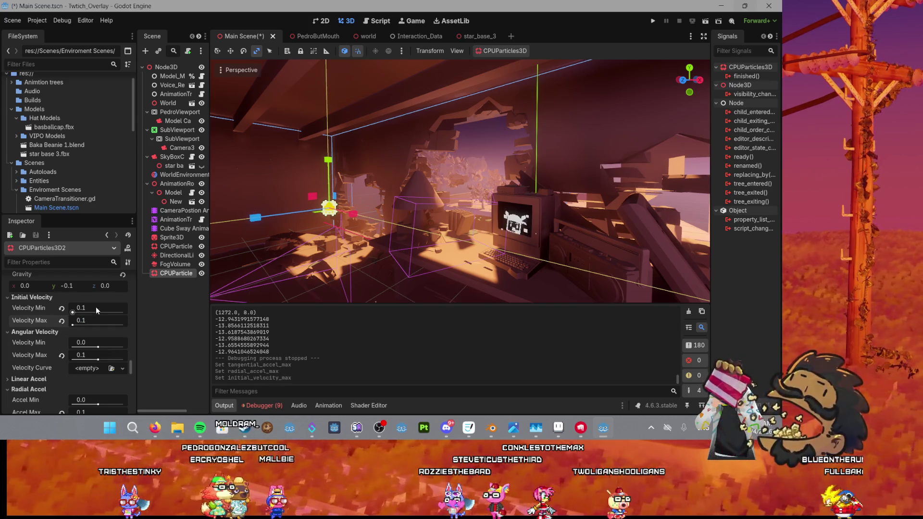
{"action": "left_click", "coordinate": [96, 307]}
{"action": "type", "text": "0.05"}
{"action": "key", "text": "Return"}
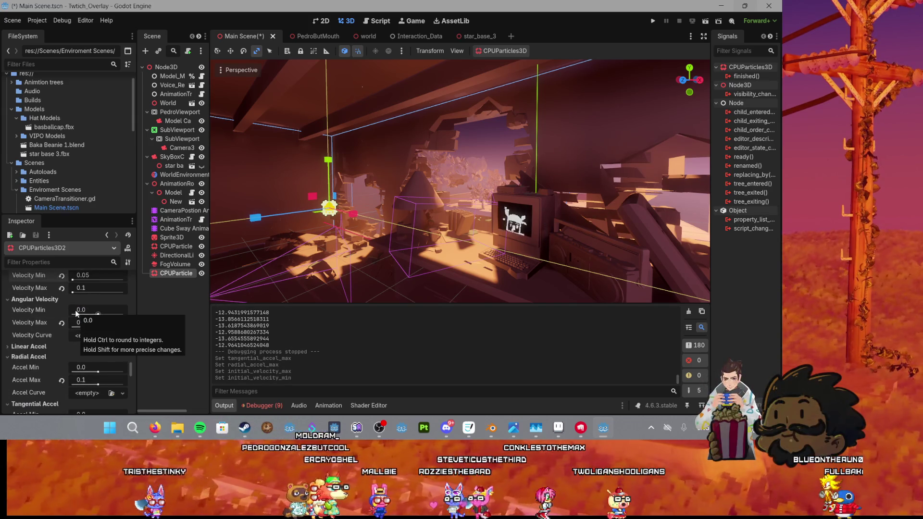
{"action": "scroll", "scroll_direction": "up", "scroll_amount": 3}
{"action": "left_click", "coordinate": [81, 320]}
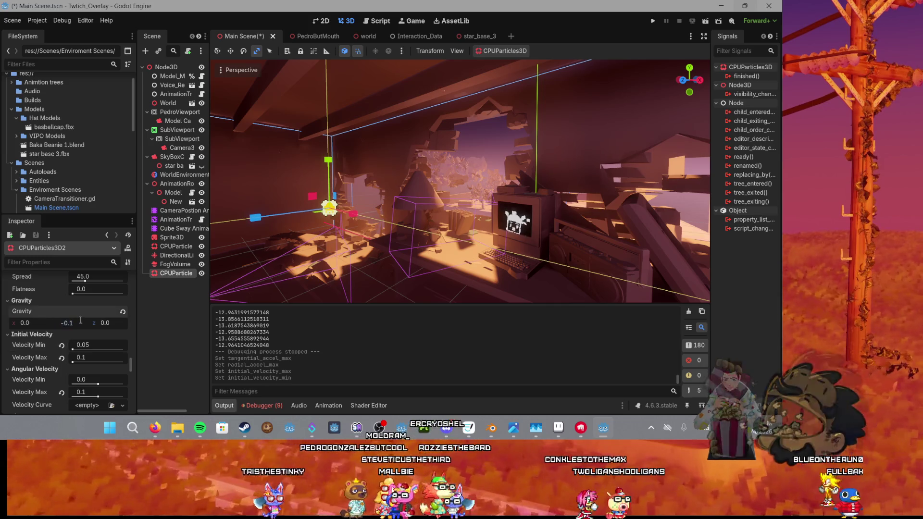
{"action": "key", "text": "Return"}
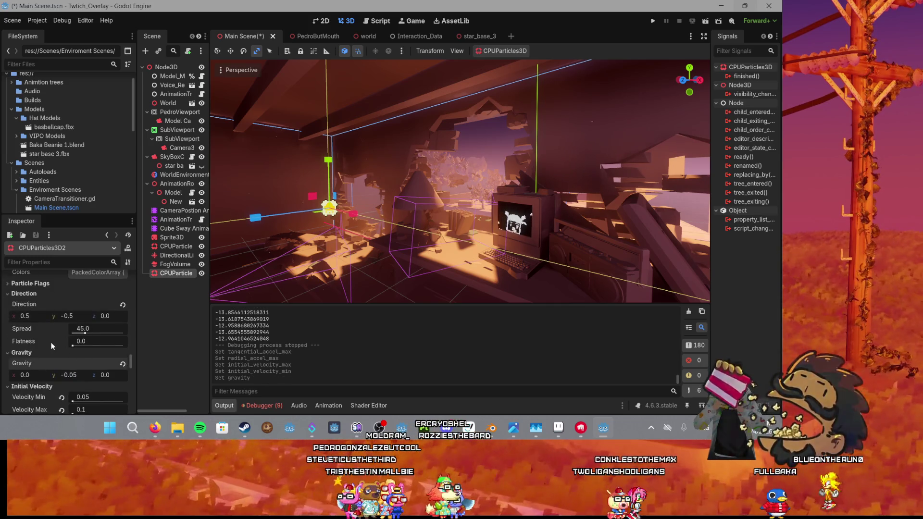
Step: Expand the Linear Accel, Scale, Angle and Damping sections to review them
{"action": "scroll", "scroll_direction": "down", "scroll_amount": 3}
{"action": "scroll", "scroll_direction": "down", "scroll_amount": 3}
{"action": "scroll", "scroll_direction": "down", "scroll_amount": 3}
{"action": "left_click", "coordinate": [29, 313]}
{"action": "scroll", "scroll_direction": "down", "scroll_amount": 3}
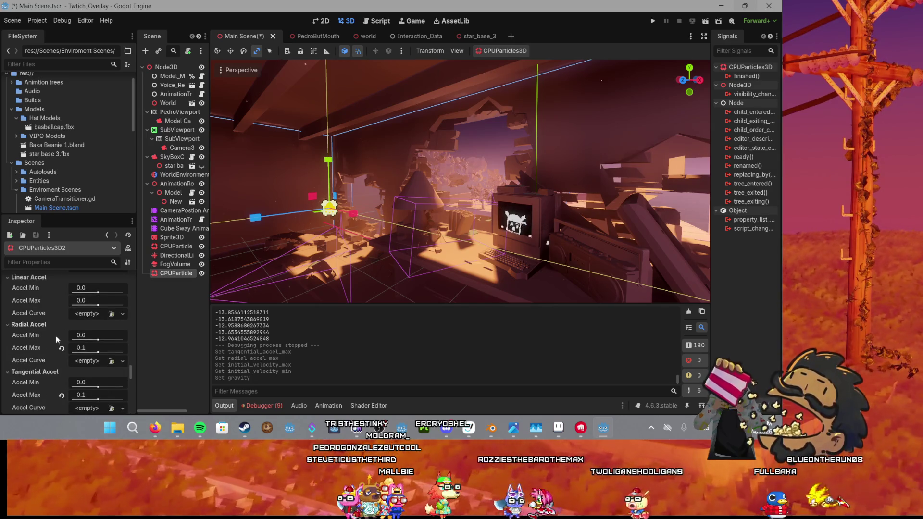
{"action": "scroll", "scroll_direction": "down", "scroll_amount": 3}
{"action": "left_click", "coordinate": [97, 339]}
{"action": "scroll", "scroll_direction": "up", "scroll_amount": 3}
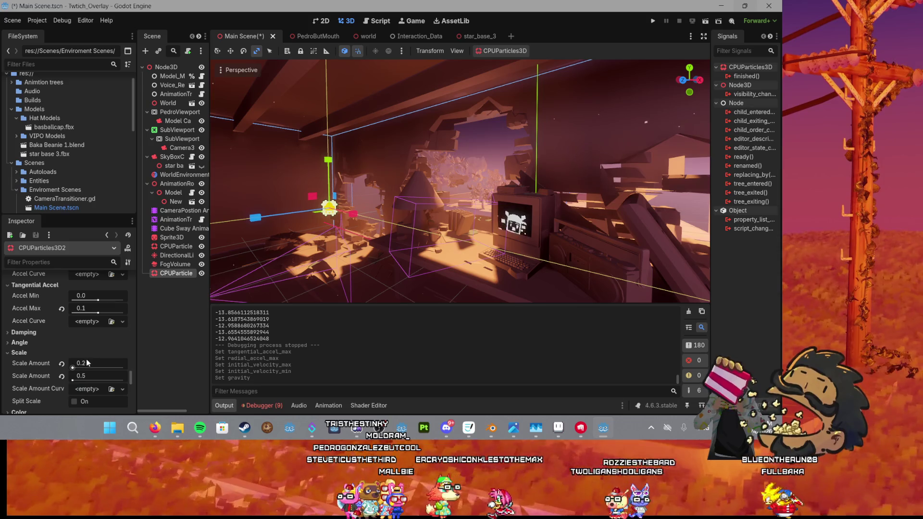
{"action": "scroll", "scroll_direction": "down", "scroll_amount": 3}
{"action": "left_click", "coordinate": [18, 309]}
{"action": "left_click", "coordinate": [19, 297]}
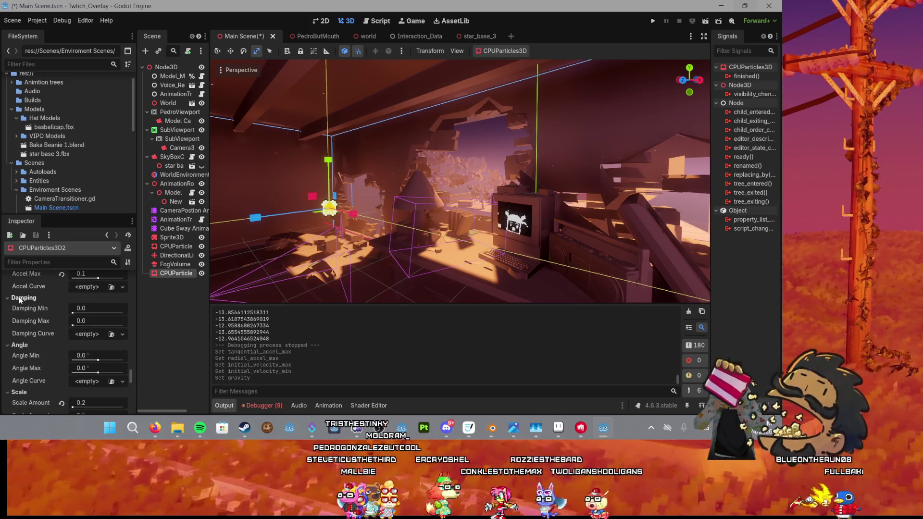
{"action": "scroll", "scroll_direction": "up", "scroll_amount": 3}
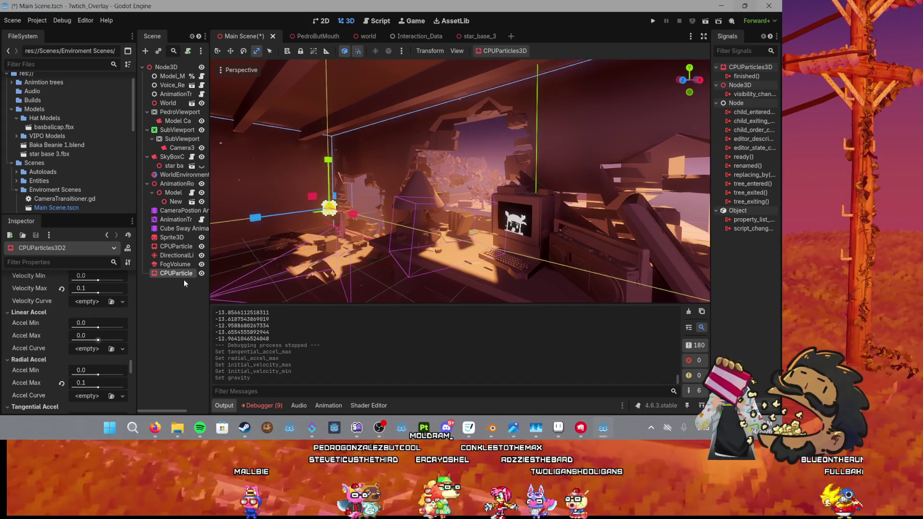
{"action": "scroll", "scroll_direction": "up", "scroll_amount": 3}
{"action": "scroll", "scroll_direction": "up", "scroll_amount": 3}
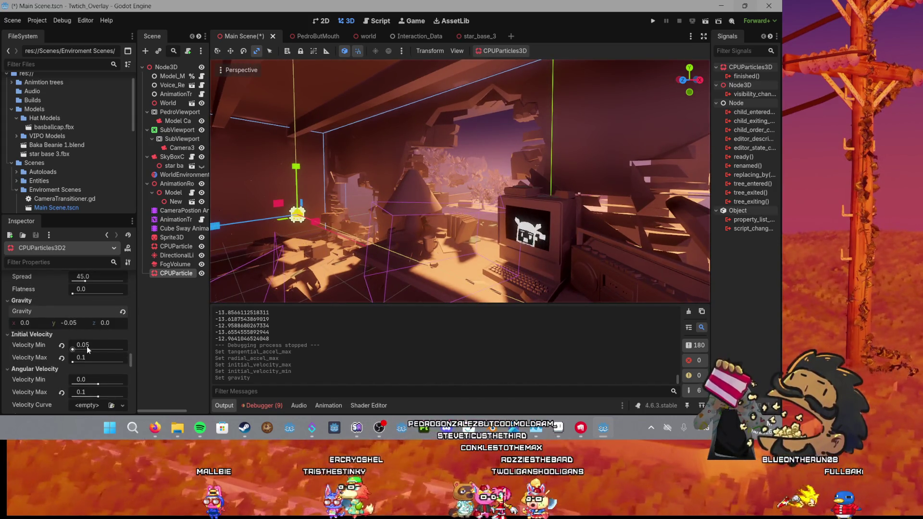
Step: Aim the dust along (0.25, -0.25, 0), widen spread to 57.86, and save Main Scene
{"action": "scroll", "scroll_direction": "down", "scroll_amount": 3}
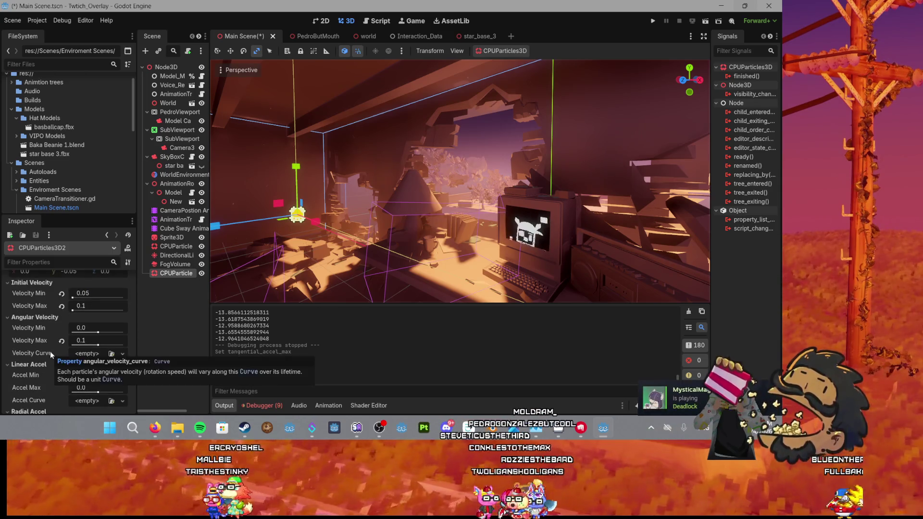
{"action": "scroll", "scroll_direction": "up", "scroll_amount": 3}
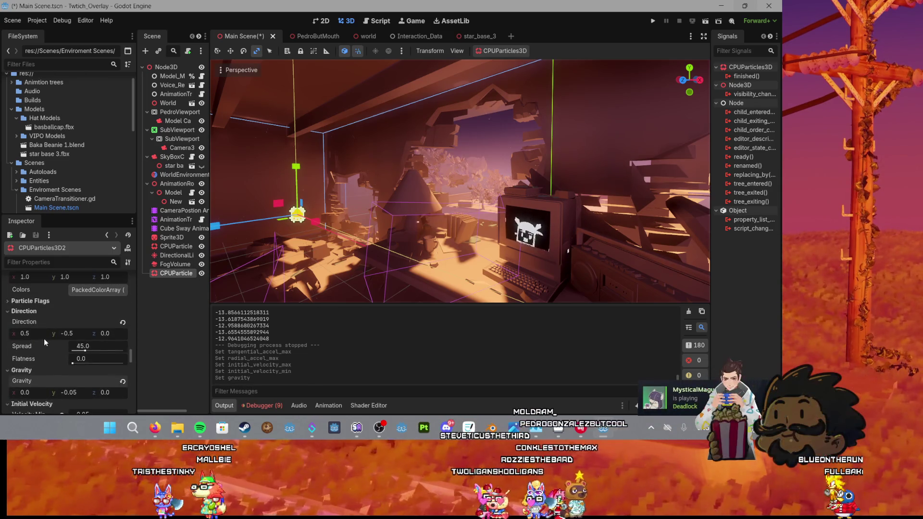
{"action": "left_click", "coordinate": [43, 331]}
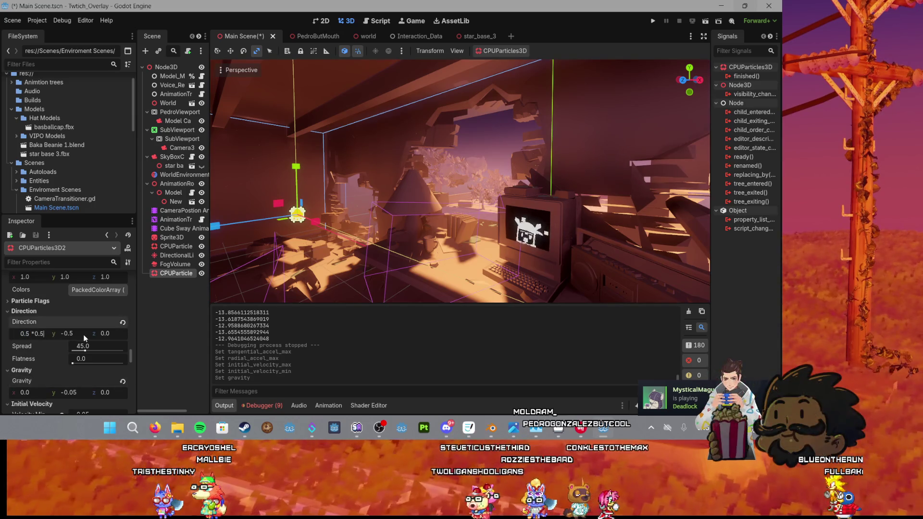
{"action": "left_click", "coordinate": [84, 334]}
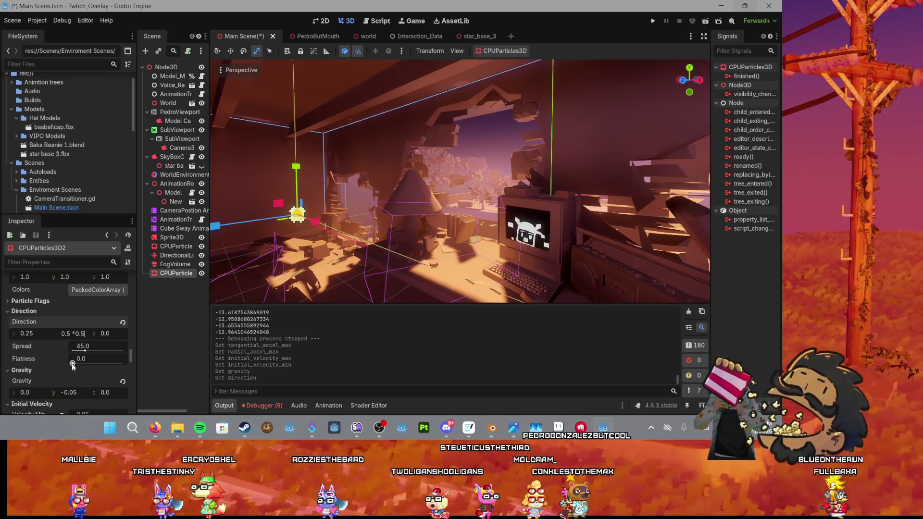
{"action": "left_click_drag", "start_coordinate": [85, 351], "coordinate": [88, 355]}
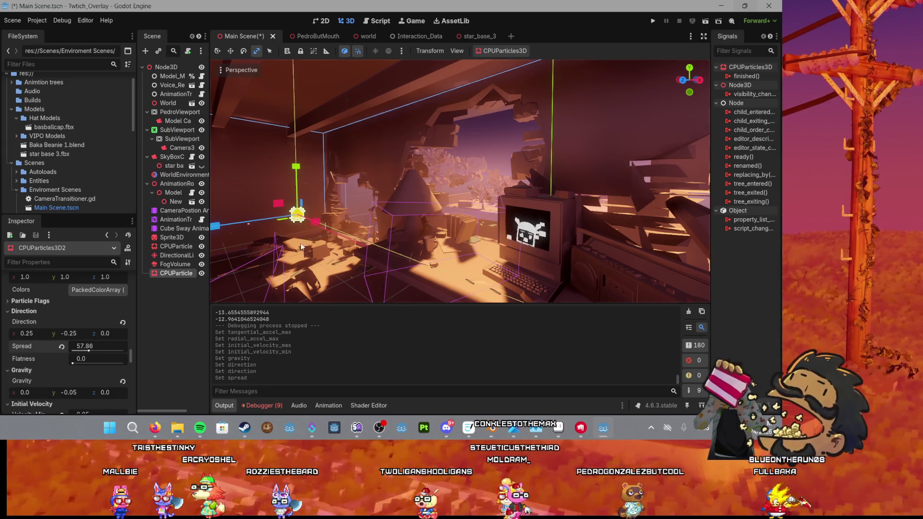
{"action": "scroll", "scroll_direction": "down", "scroll_amount": 3}
{"action": "scroll", "scroll_direction": "up", "scroll_amount": 3}
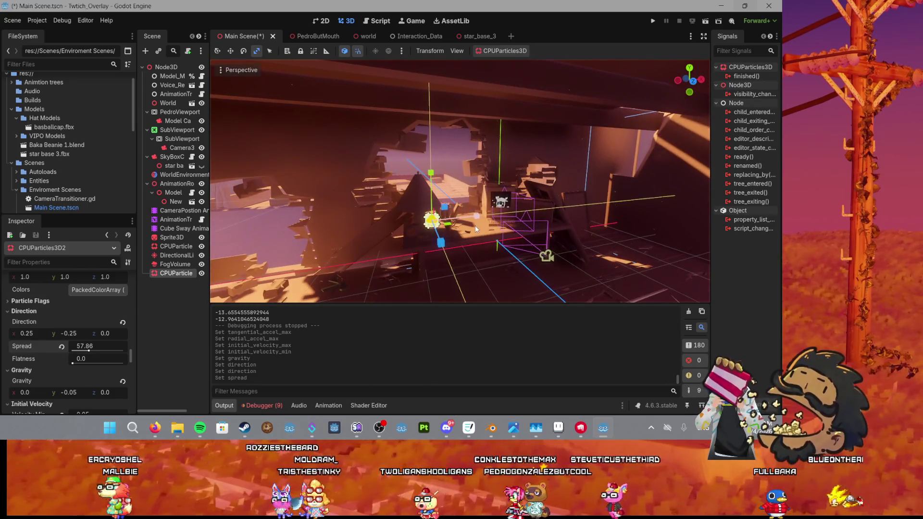
{"action": "scroll", "scroll_direction": "up", "scroll_amount": 3}
{"action": "key", "text": "ctrl+s"}
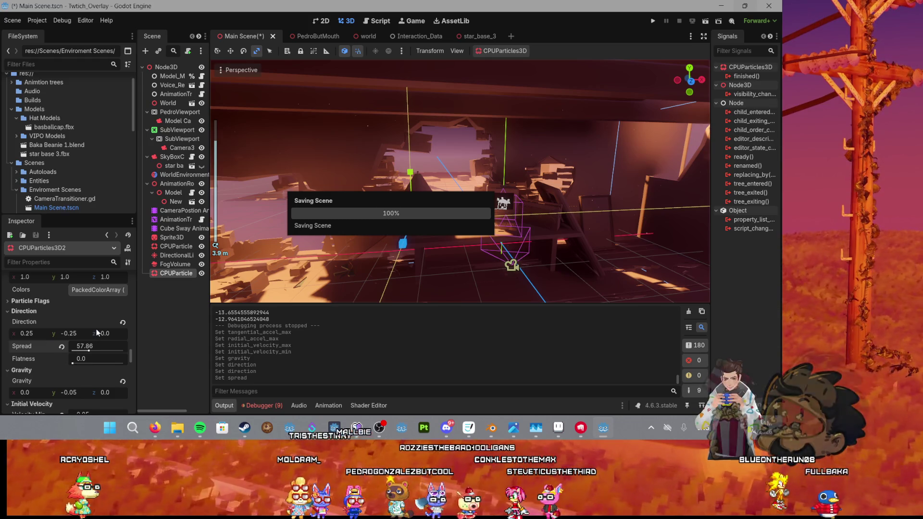
{"action": "scroll", "scroll_direction": "up", "scroll_amount": 3}
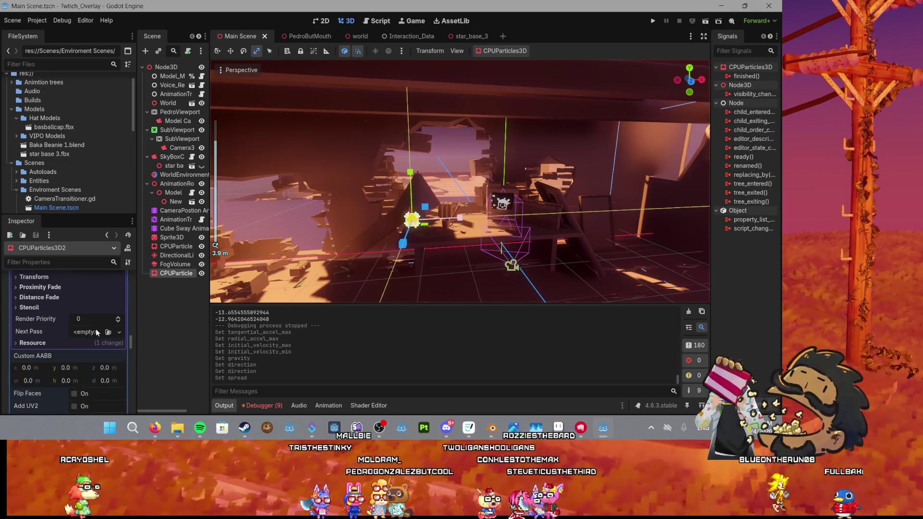
Step: Set the dust emitter's Amount to 200 and Lifetime to 10 seconds
{"action": "scroll", "scroll_direction": "up", "scroll_amount": 3}
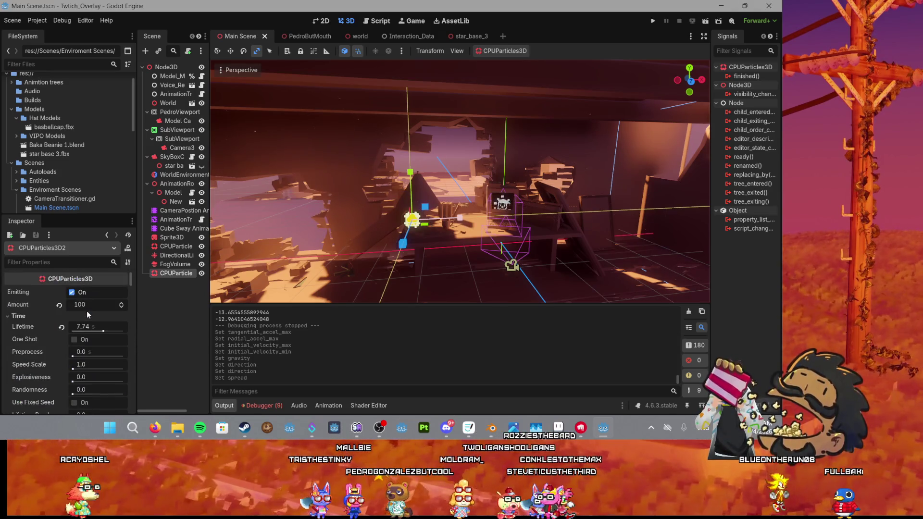
{"action": "left_click", "coordinate": [87, 306]}
{"action": "type", "text": "200"}
{"action": "key", "text": "Return"}
{"action": "scroll", "scroll_direction": "up", "scroll_amount": 3}
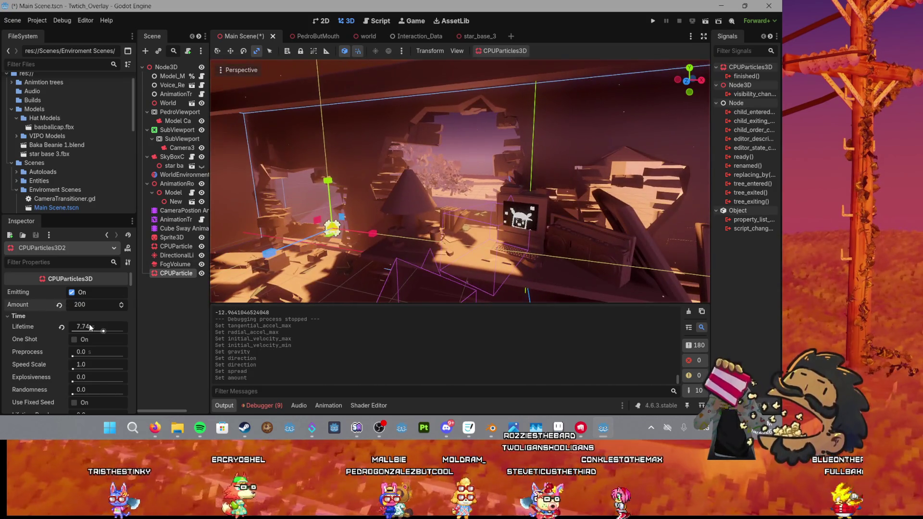
{"action": "left_click", "coordinate": [91, 325]}
{"action": "type", "text": "0"}
{"action": "key", "text": "Return"}
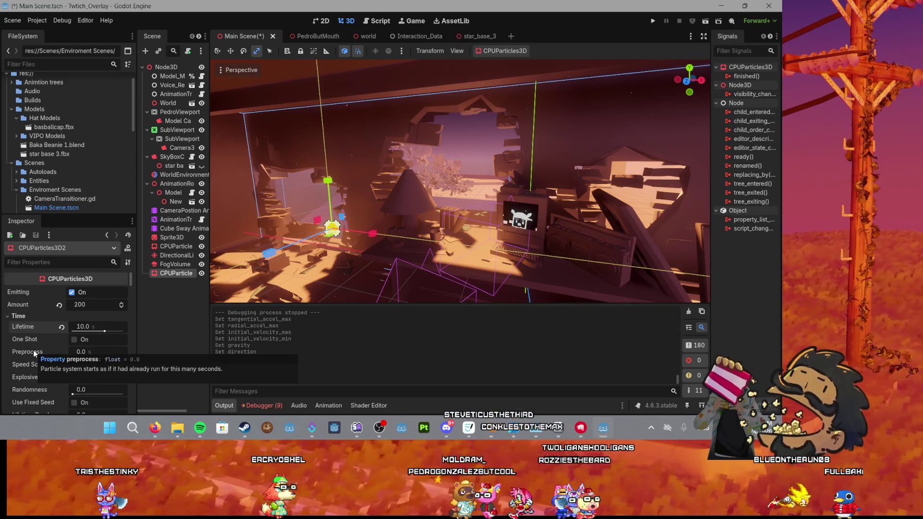
Step: Save Main Scene and run the overlay to preview the denser dust
{"action": "mouse_move", "coordinate": [31, 368]}
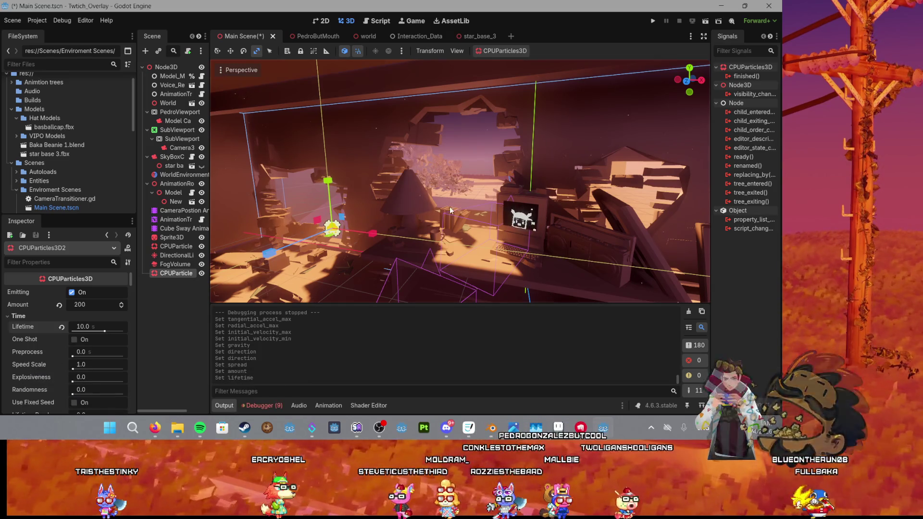
{"action": "scroll", "scroll_direction": "up", "scroll_amount": 3}
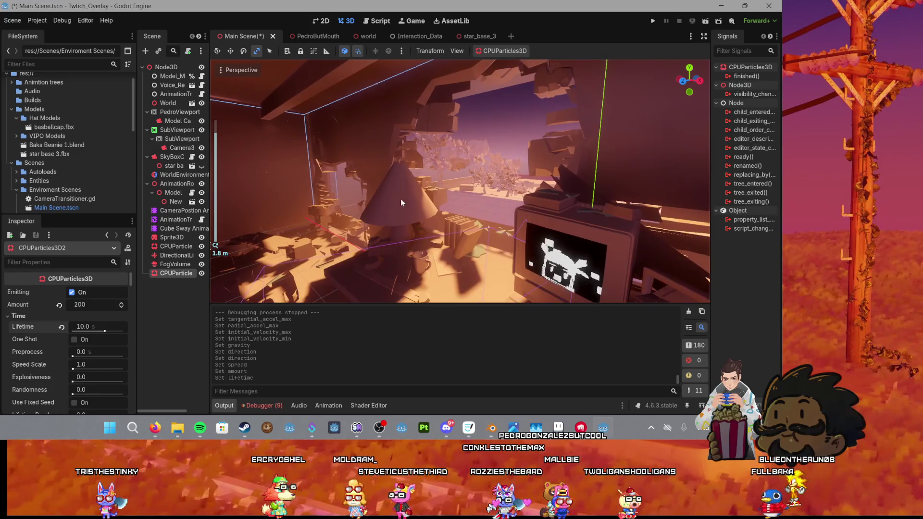
{"action": "scroll", "scroll_direction": "up", "scroll_amount": 3}
{"action": "key", "text": "ctrl+s"}
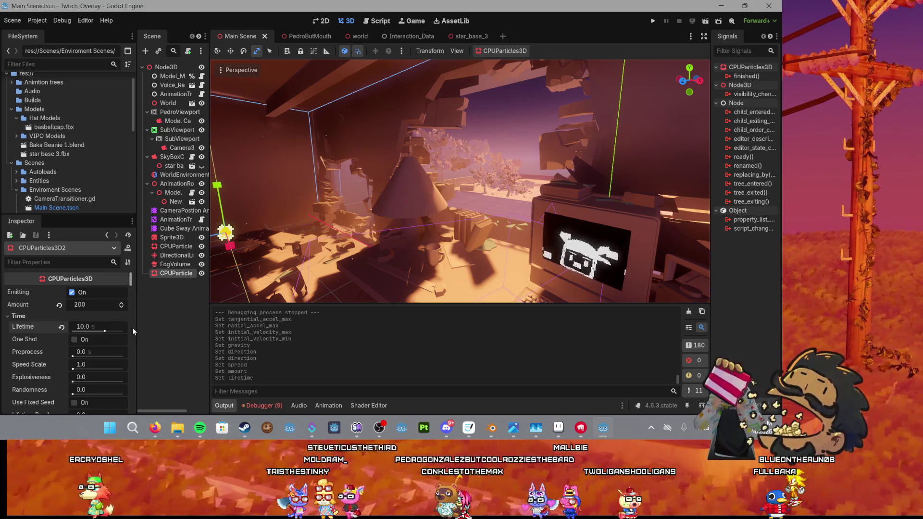
{"action": "scroll", "scroll_direction": "down", "scroll_amount": 3}
{"action": "mouse_move", "coordinate": [63, 321]}
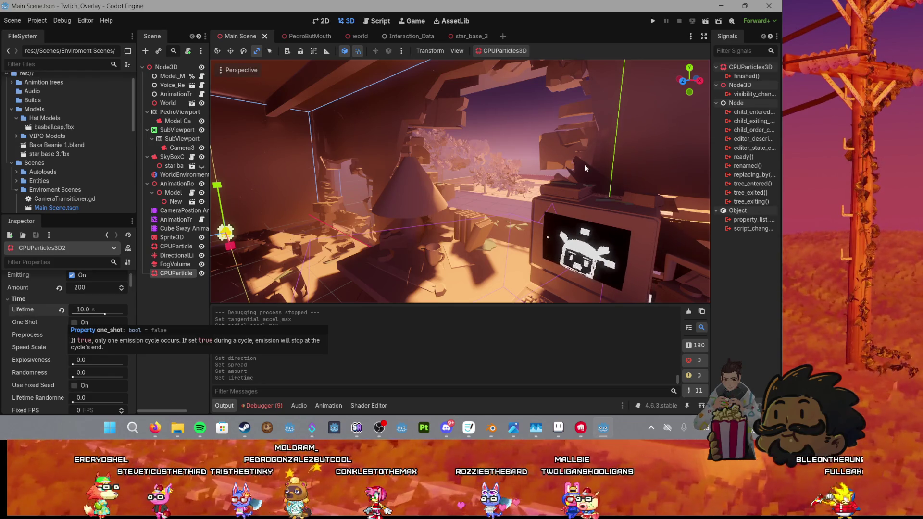
{"action": "left_click", "coordinate": [652, 21]}
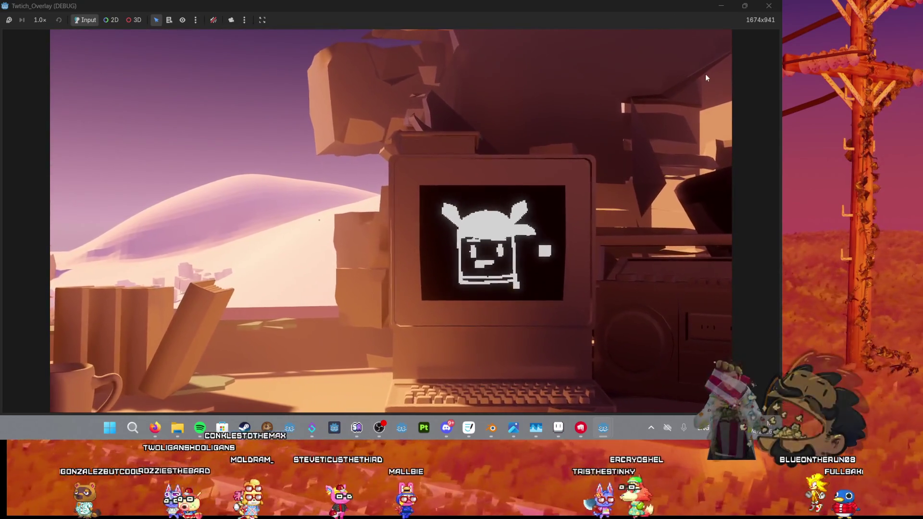
{"action": "left_click", "coordinate": [769, 6]}
{"action": "key", "text": "ctrl+s"}
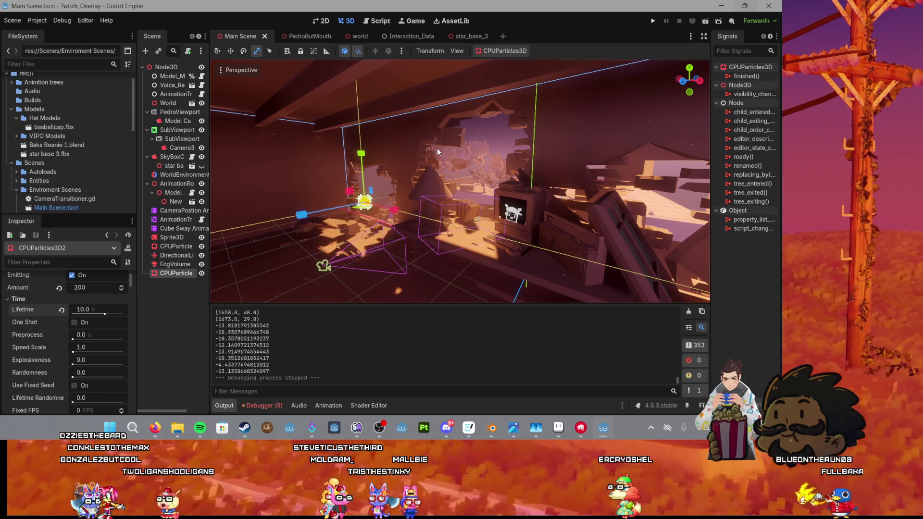
{"action": "scroll", "scroll_direction": "up", "scroll_amount": 3}
{"action": "key", "text": "ctrl+s"}
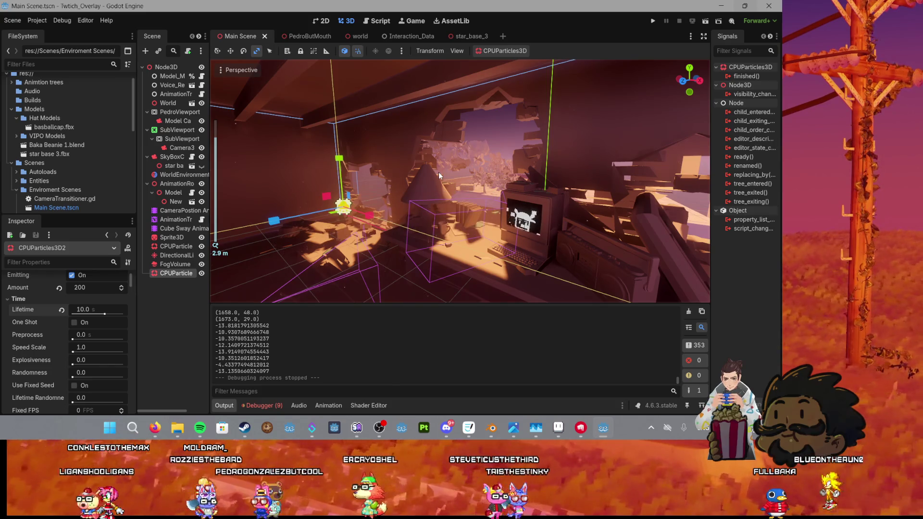
{"action": "scroll", "scroll_direction": "down", "scroll_amount": 3}
{"action": "scroll", "scroll_direction": "down", "scroll_amount": 3}
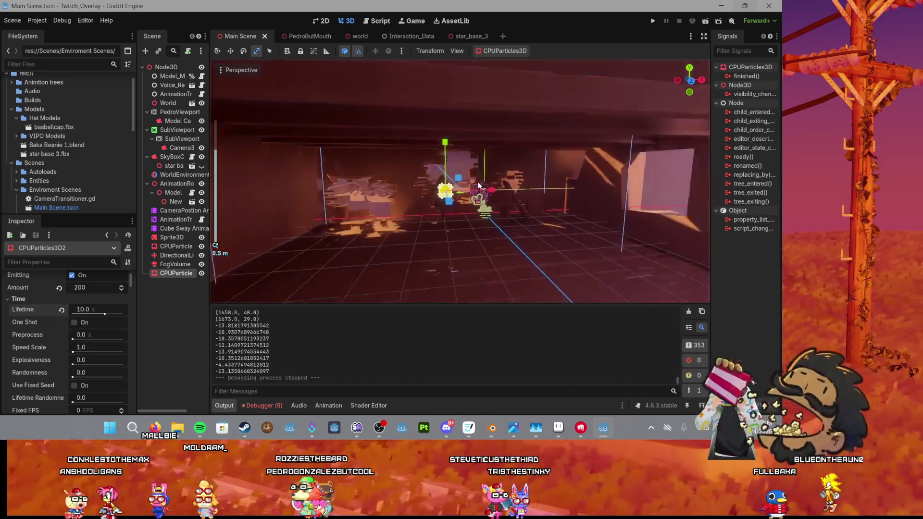
{"action": "scroll", "scroll_direction": "up", "scroll_amount": 3}
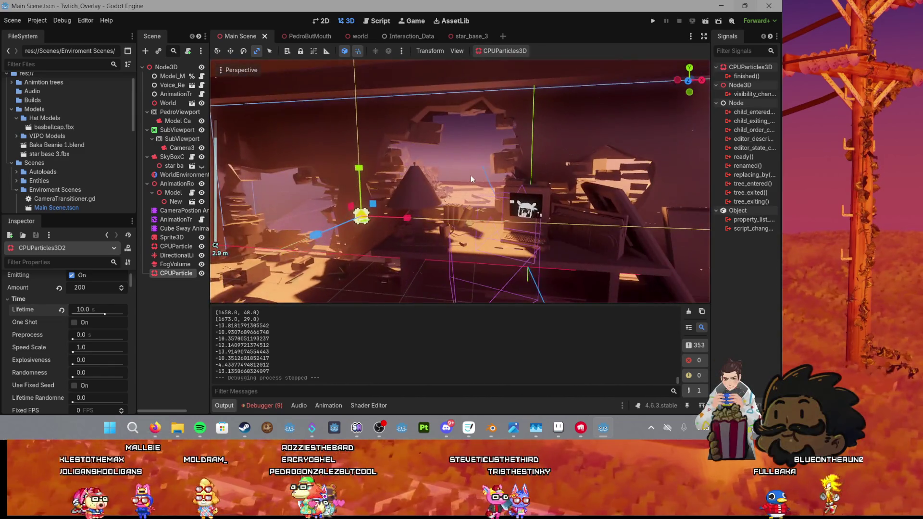
{"action": "scroll", "scroll_direction": "up", "scroll_amount": 3}
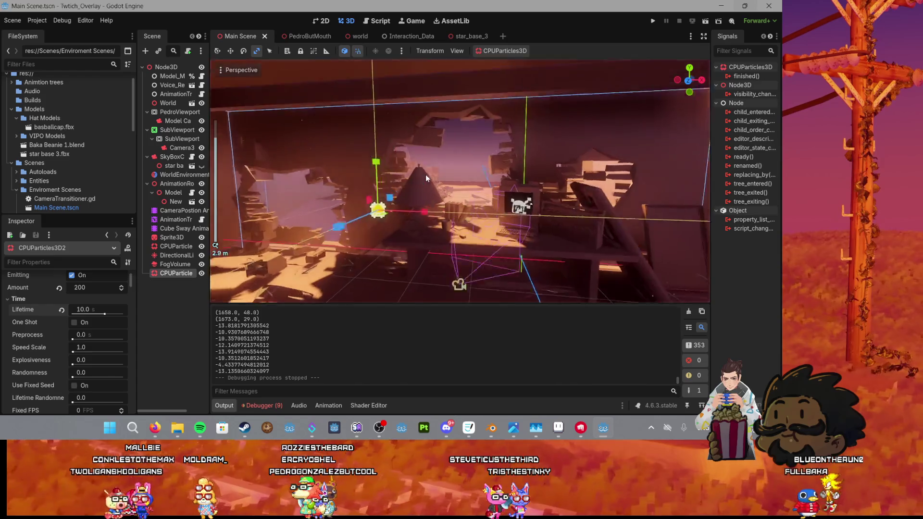
{"action": "scroll", "scroll_direction": "down", "scroll_amount": 3}
{"action": "left_click", "coordinate": [471, 146]}
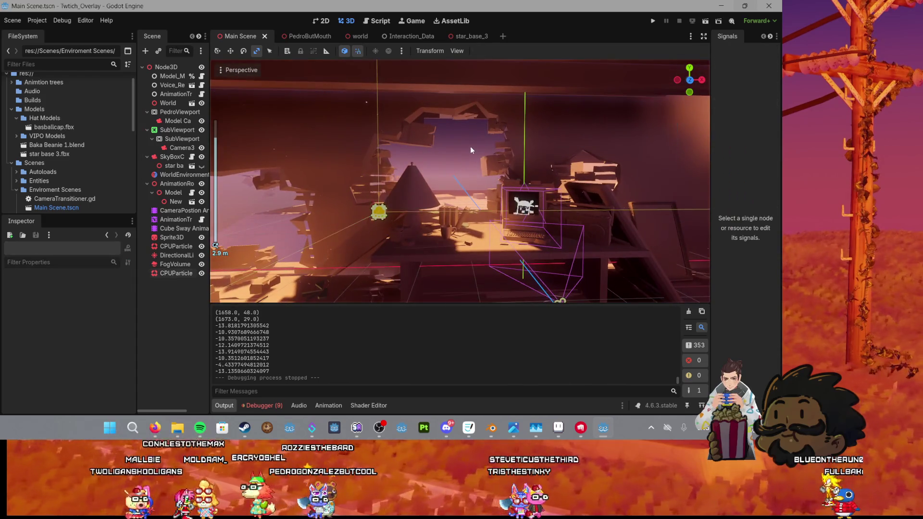
{"action": "left_click_drag", "start_coordinate": [468, 142], "coordinate": [461, 184]}
{"action": "scroll", "scroll_direction": "up", "scroll_amount": 3}
{"action": "scroll", "scroll_direction": "down", "scroll_amount": 3}
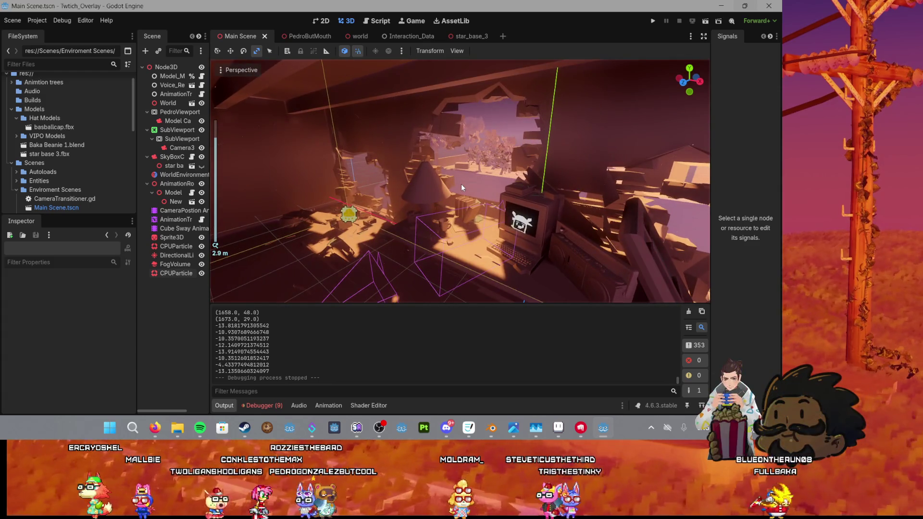
{"action": "left_click", "coordinate": [173, 256]}
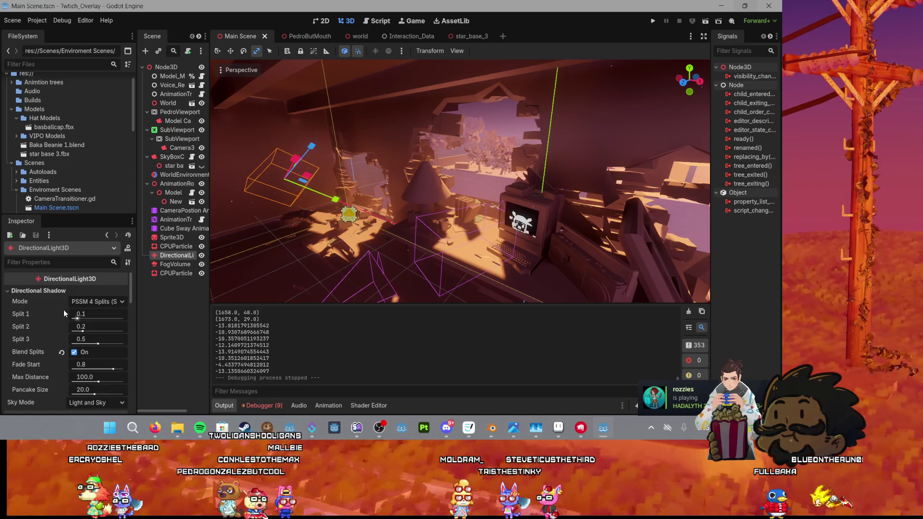
Step: Raise the sunlight's Light Energy to 6
{"action": "scroll", "scroll_direction": "down", "scroll_amount": 3}
{"action": "left_click", "coordinate": [94, 368]}
{"action": "type", "text": "5"}
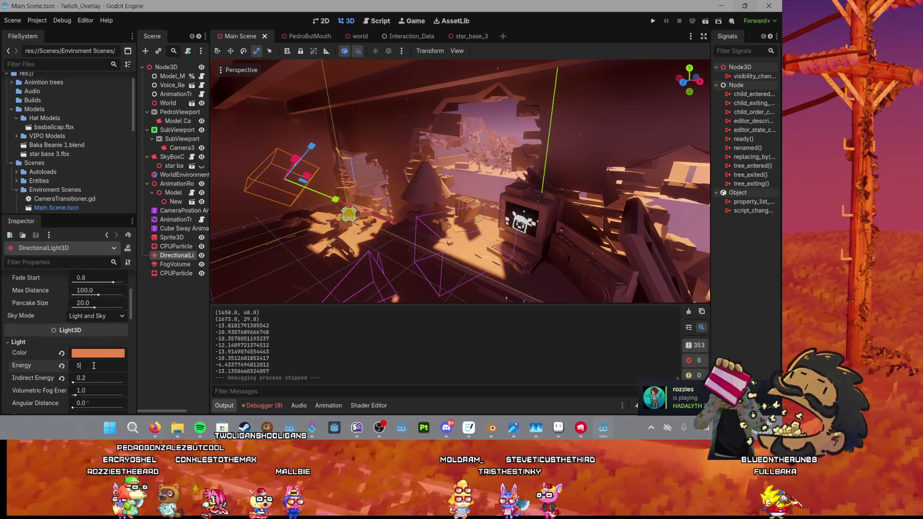
{"action": "key", "text": "Return"}
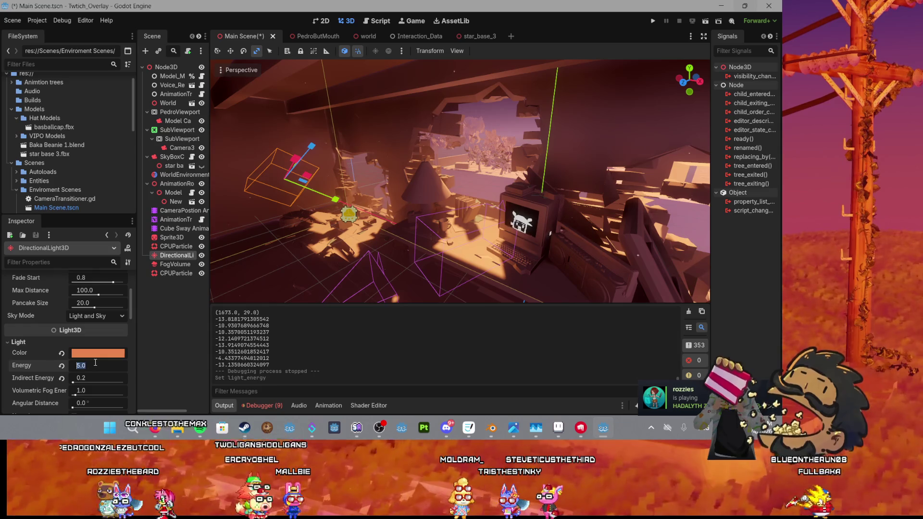
{"action": "type", "text": "6"}
{"action": "key", "text": "Return"}
{"action": "scroll", "scroll_direction": "up", "scroll_amount": 3}
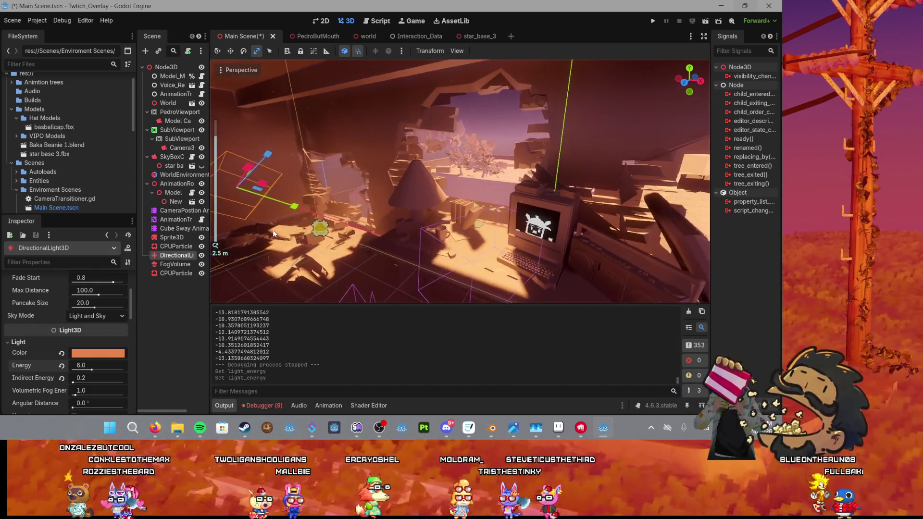
{"action": "scroll", "scroll_direction": "down", "scroll_amount": 3}
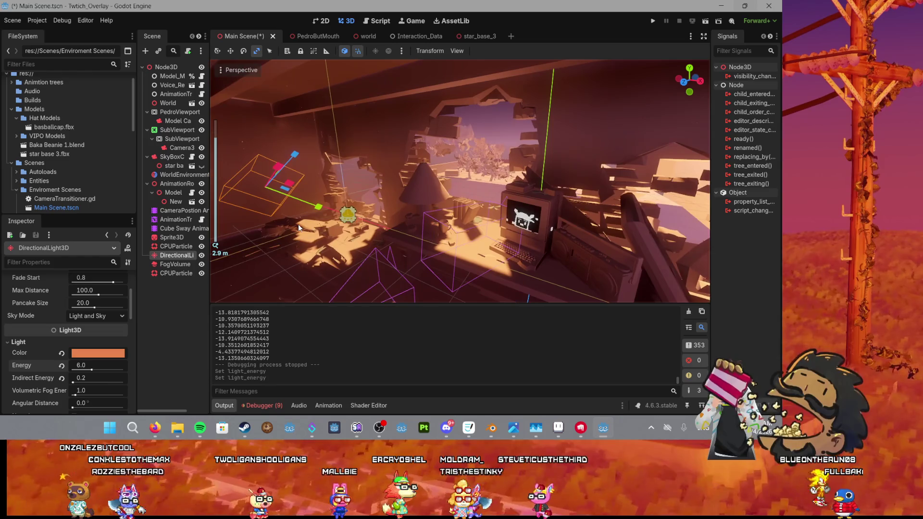
{"action": "left_click_drag", "start_coordinate": [298, 224], "coordinate": [445, 209]}
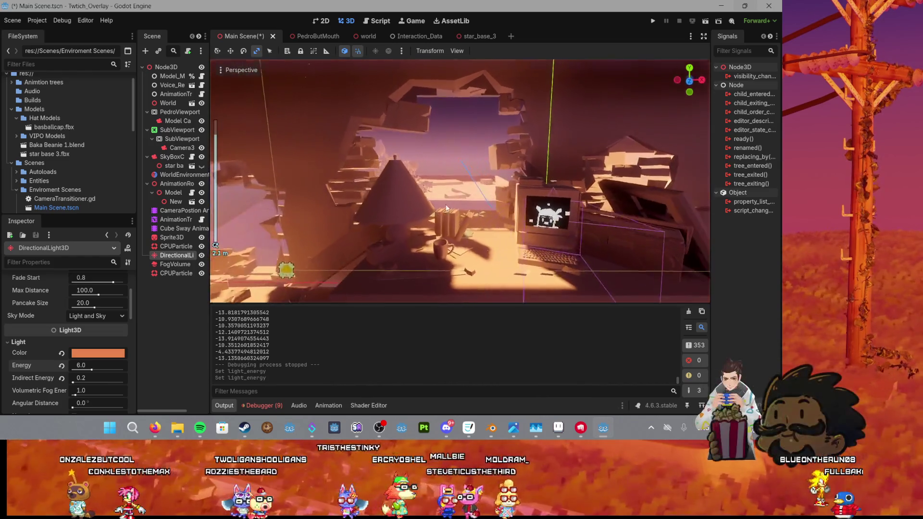
{"action": "scroll", "scroll_direction": "down", "scroll_amount": 3}
Step: Lighten the sunlight colour to the orange ef9464 and save the scene
{"action": "left_click", "coordinate": [101, 353]}
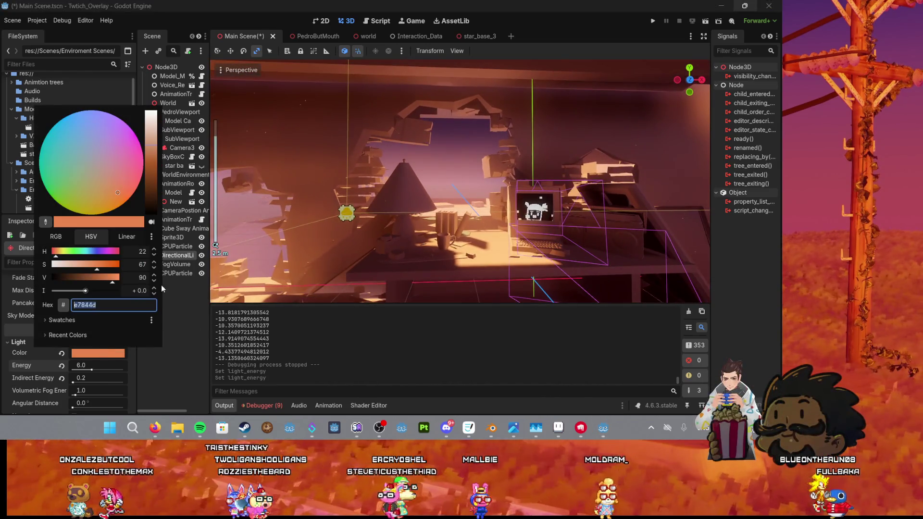
{"action": "left_click_drag", "start_coordinate": [151, 148], "coordinate": [154, 148]}
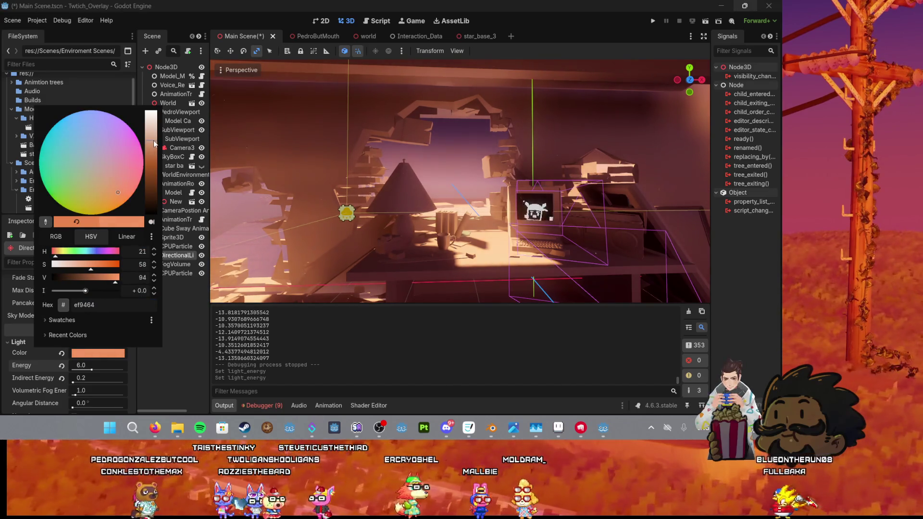
{"action": "left_click", "coordinate": [385, 145]}
{"action": "scroll", "scroll_direction": "up", "scroll_amount": 3}
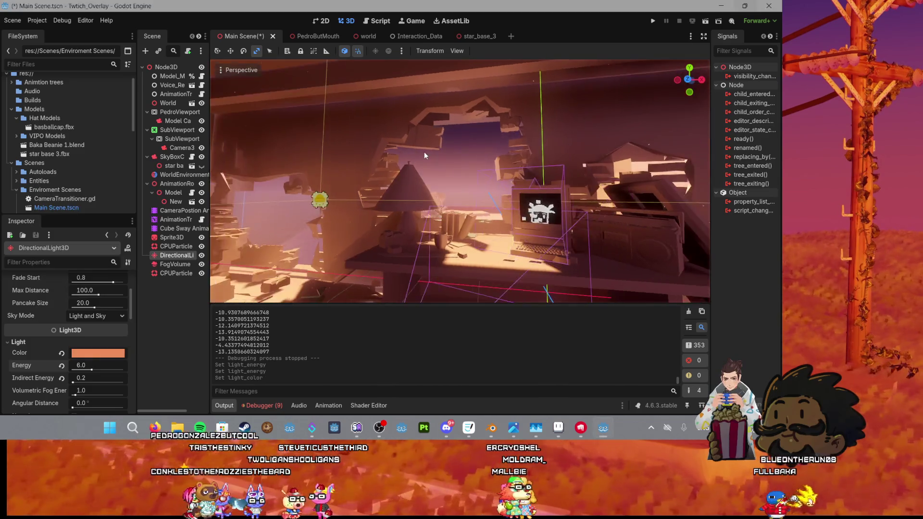
{"action": "key", "text": "ctrl+s"}
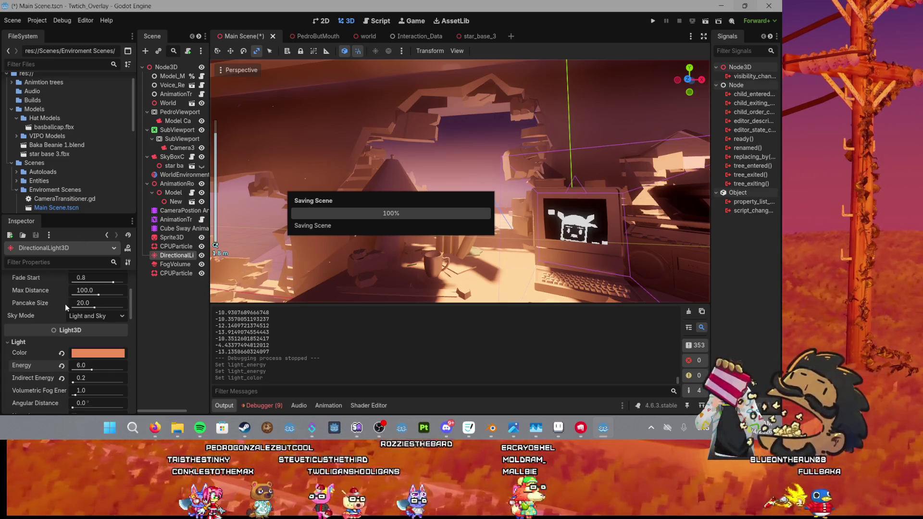
{"action": "scroll", "scroll_direction": "down", "scroll_amount": 3}
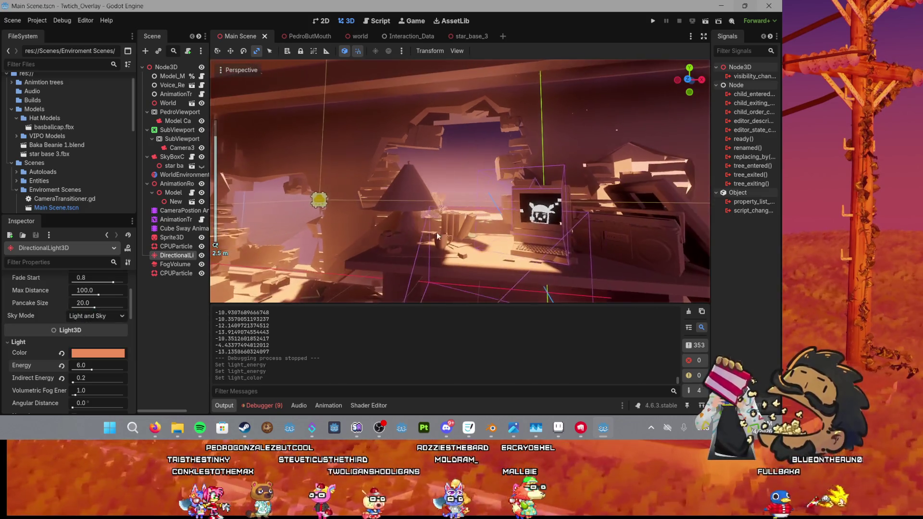
{"action": "left_click_drag", "start_coordinate": [428, 234], "coordinate": [337, 216]}
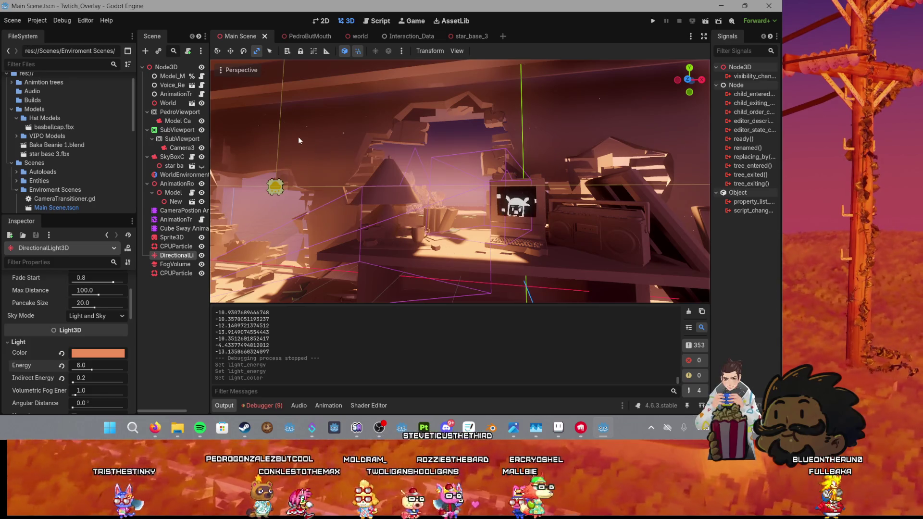
{"action": "scroll", "scroll_direction": "down", "scroll_amount": 3}
{"action": "left_click_drag", "start_coordinate": [298, 137], "coordinate": [389, 186]}
{"action": "scroll", "scroll_direction": "down", "scroll_amount": 3}
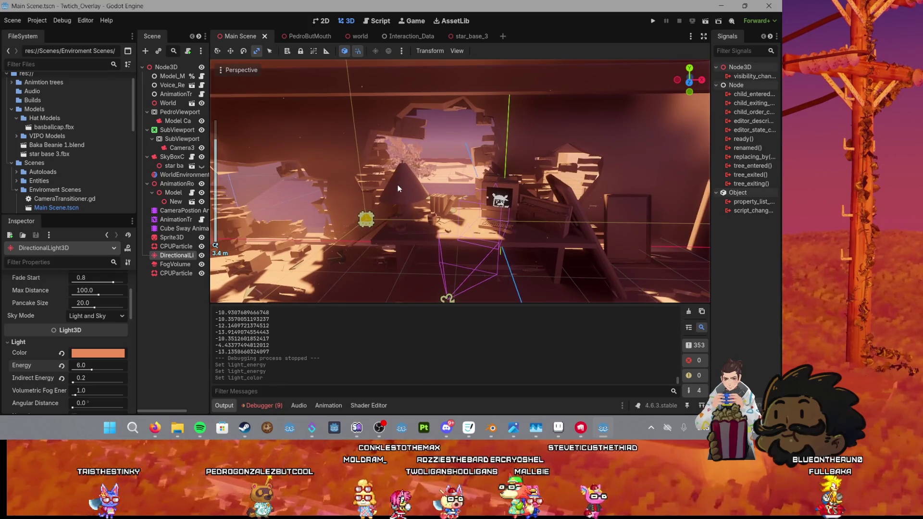
{"action": "left_click", "coordinate": [37, 21]}
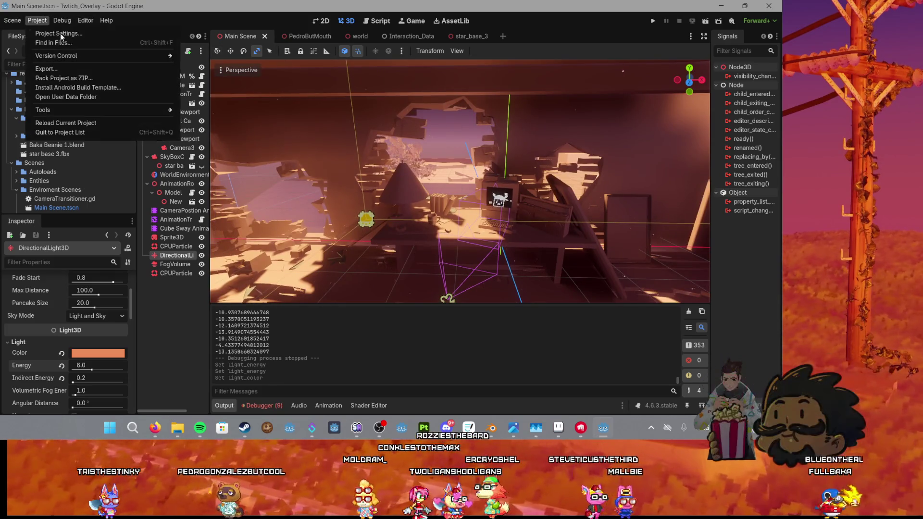
{"action": "left_click", "coordinate": [59, 33]}
{"action": "left_click", "coordinate": [91, 166]}
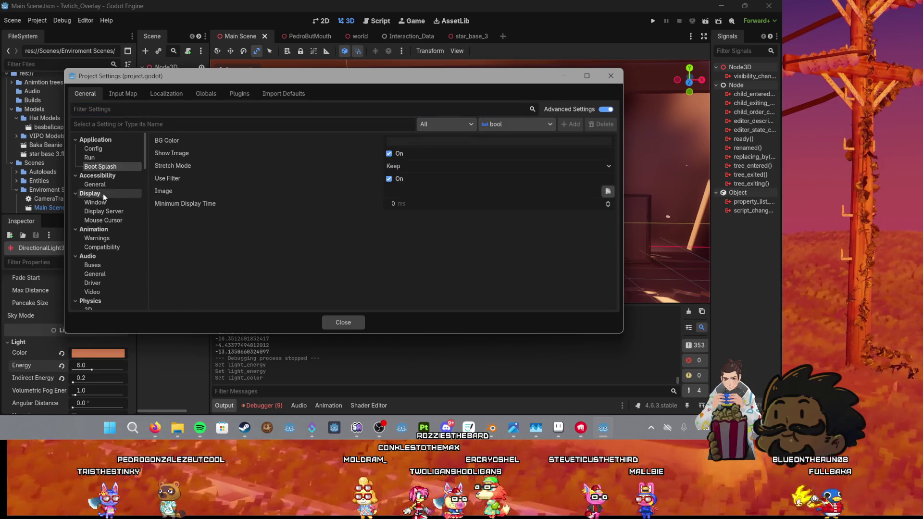
{"action": "left_click", "coordinate": [101, 185]}
{"action": "left_click", "coordinate": [100, 201]}
{"action": "left_click", "coordinate": [100, 210]}
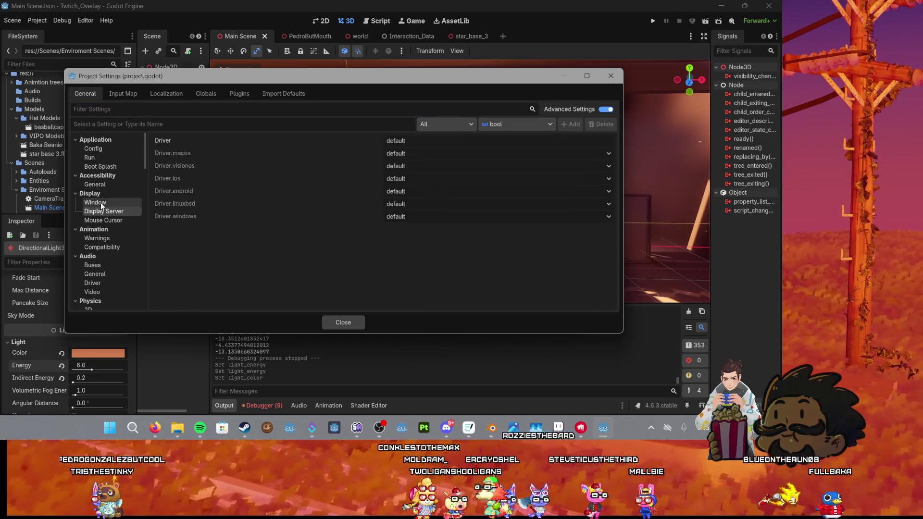
{"action": "left_click", "coordinate": [103, 220]}
{"action": "left_click", "coordinate": [102, 247]}
{"action": "left_click", "coordinate": [99, 238]}
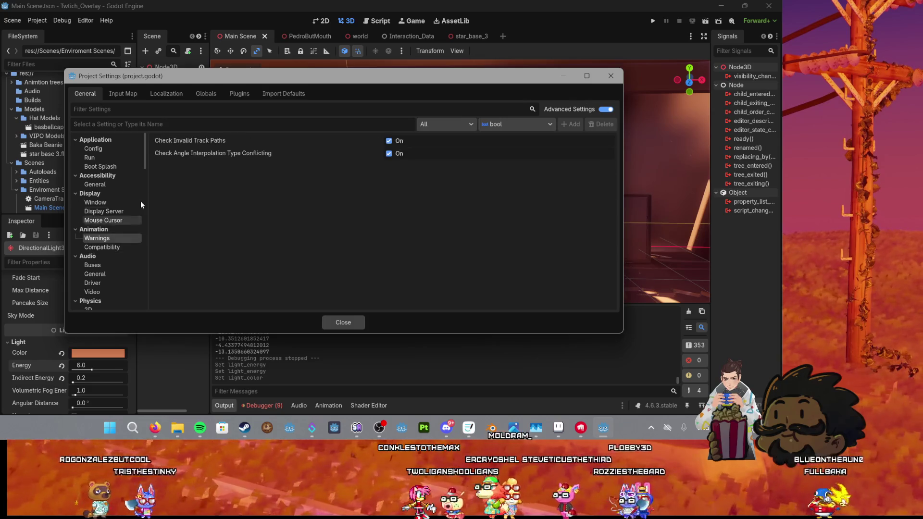
{"action": "scroll", "scroll_direction": "down", "scroll_amount": 3}
{"action": "left_click", "coordinate": [106, 229]}
{"action": "left_click", "coordinate": [110, 223]}
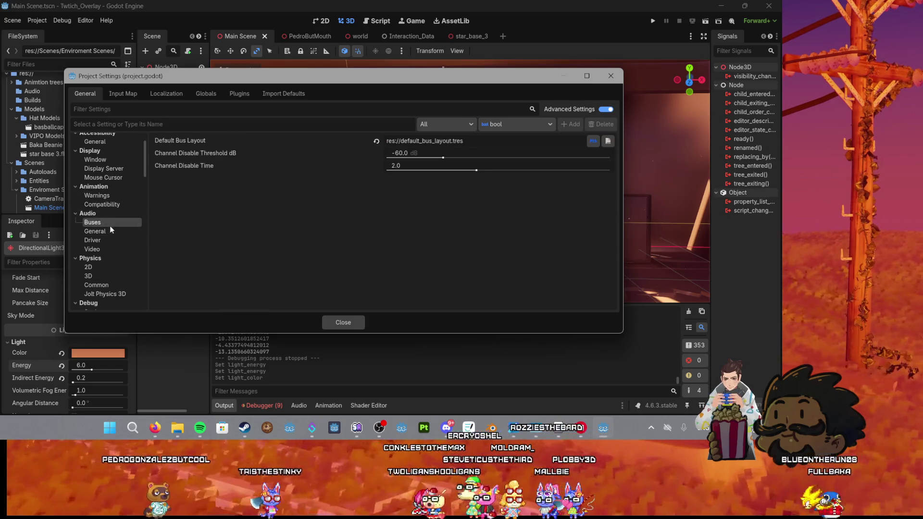
{"action": "left_click", "coordinate": [110, 238]}
{"action": "left_click", "coordinate": [108, 248]}
{"action": "scroll", "scroll_direction": "down", "scroll_amount": 3}
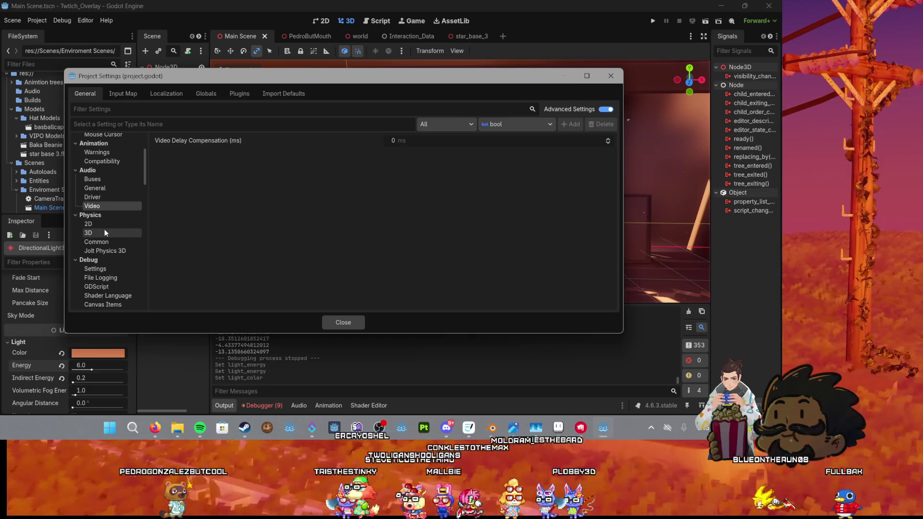
{"action": "left_click", "coordinate": [611, 75]}
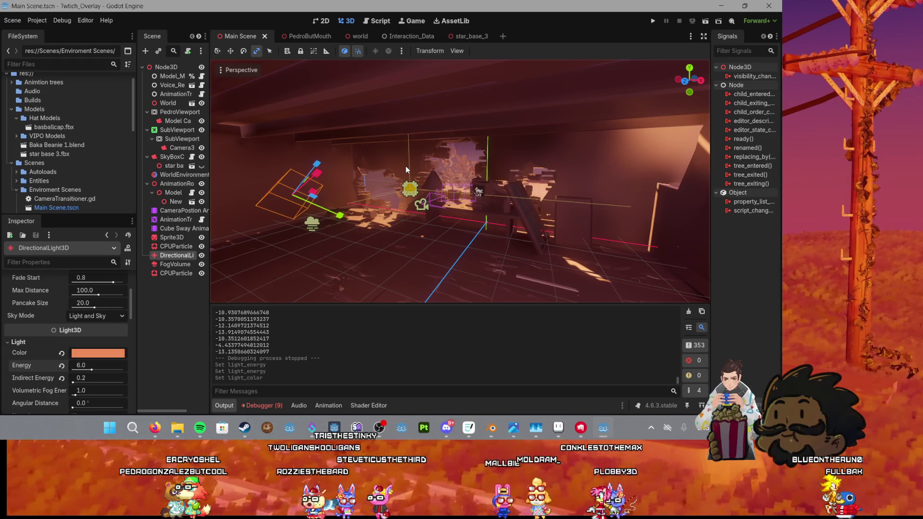
Step: Drag the CPUParticles3D node onto the New node under Model in the Scene dock
{"action": "scroll", "scroll_direction": "up", "scroll_amount": 3}
{"action": "scroll", "scroll_direction": "down", "scroll_amount": 3}
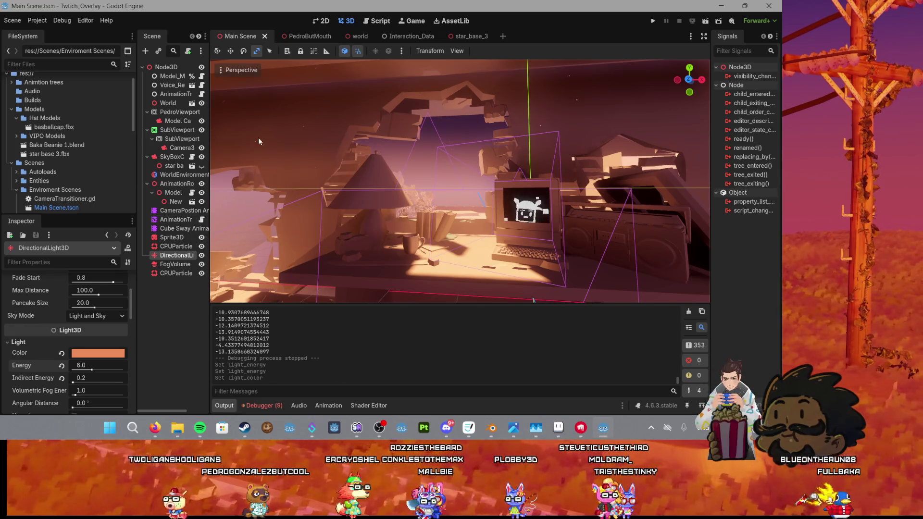
{"action": "scroll", "scroll_direction": "up", "scroll_amount": 3}
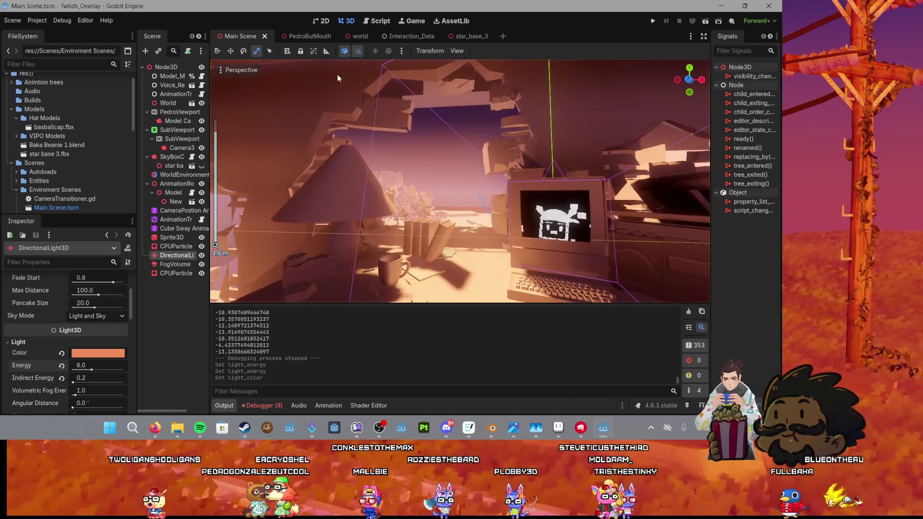
{"action": "left_click", "coordinate": [169, 242]}
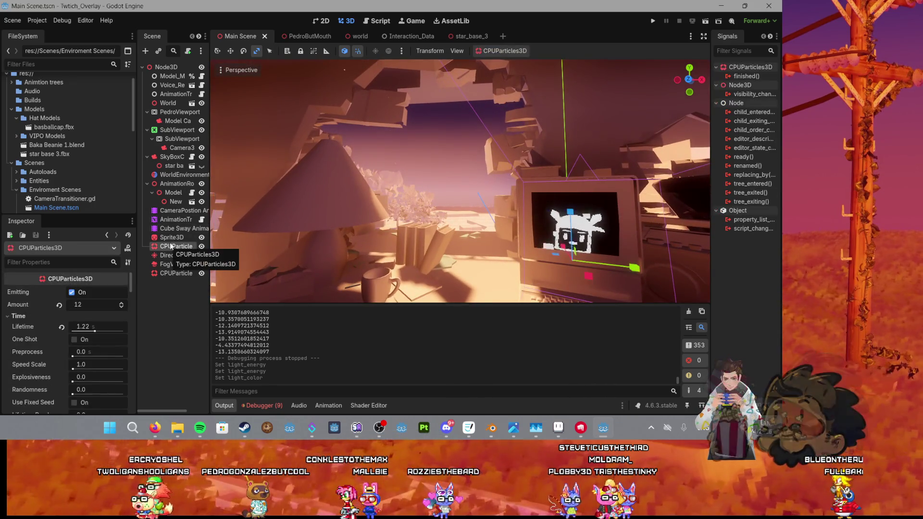
{"action": "left_click_drag", "start_coordinate": [169, 243], "coordinate": [174, 204]}
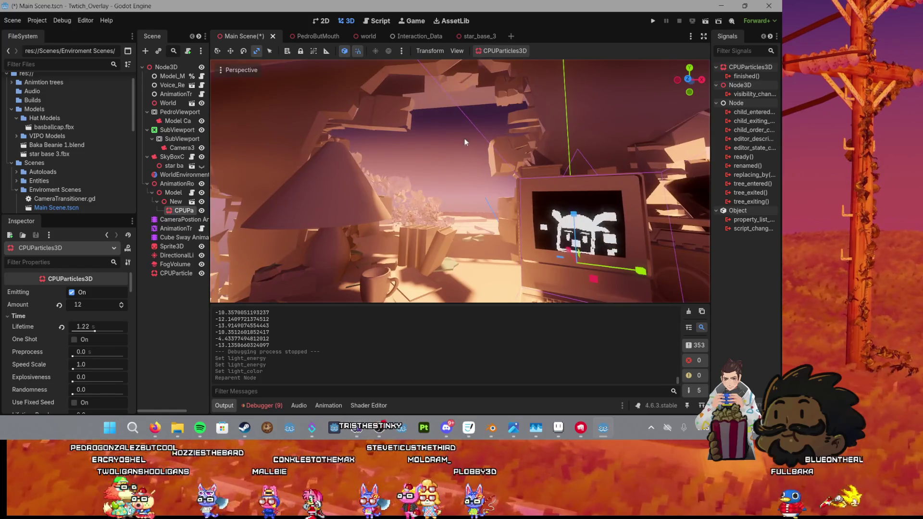
{"action": "left_click", "coordinate": [599, 210]}
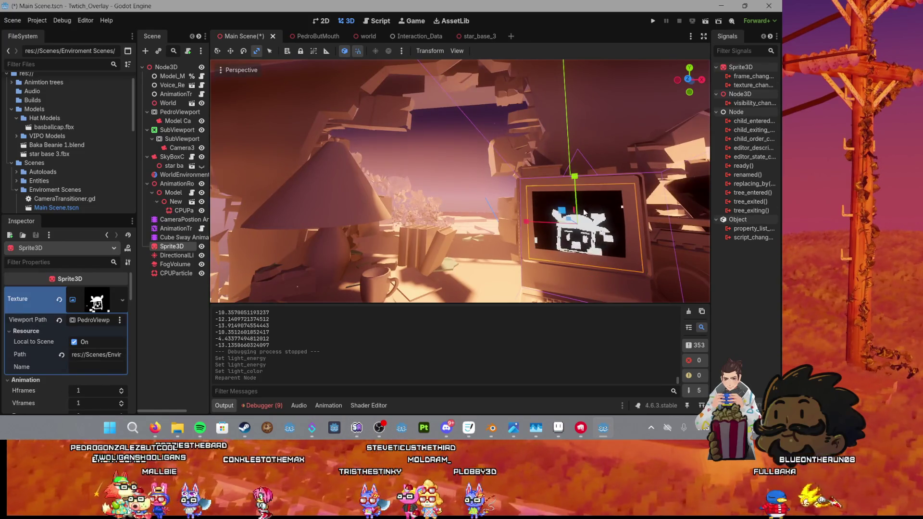
Step: Scale up the face sprite on the monitor, nudge it into place, and save
{"action": "left_click_drag", "start_coordinate": [599, 210], "coordinate": [609, 231]}
{"action": "scroll", "scroll_direction": "up", "scroll_amount": 3}
{"action": "left_click_drag", "start_coordinate": [506, 208], "coordinate": [554, 217]}
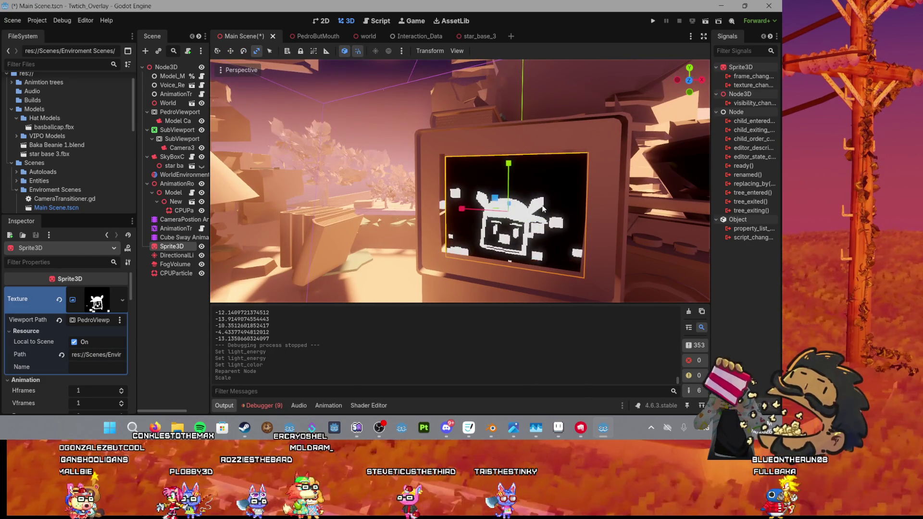
{"action": "left_click_drag", "start_coordinate": [543, 208], "coordinate": [553, 205]}
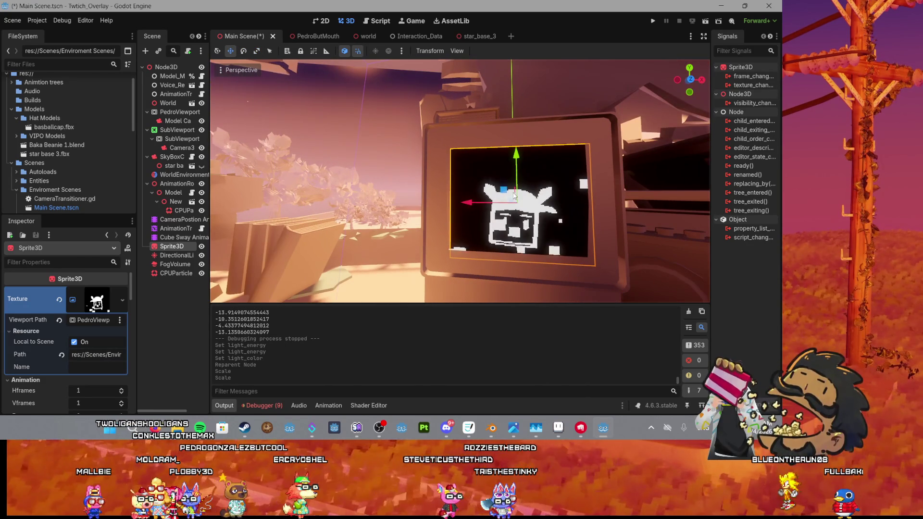
{"action": "left_click_drag", "start_coordinate": [503, 189], "coordinate": [503, 191]}
{"action": "key", "text": "ctrl+s"}
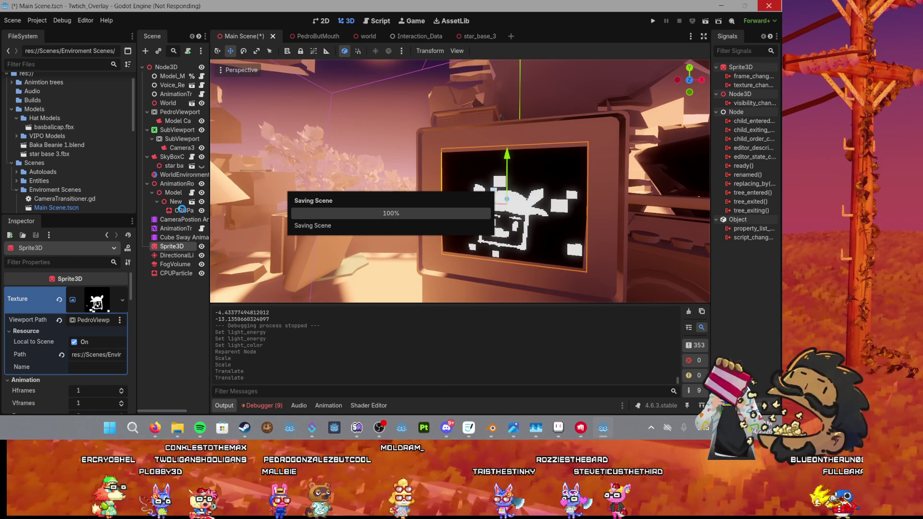
Step: Set the monitor particles' Gravity Y to -0.1
{"action": "left_click", "coordinate": [184, 209]}
{"action": "scroll", "scroll_direction": "down", "scroll_amount": 3}
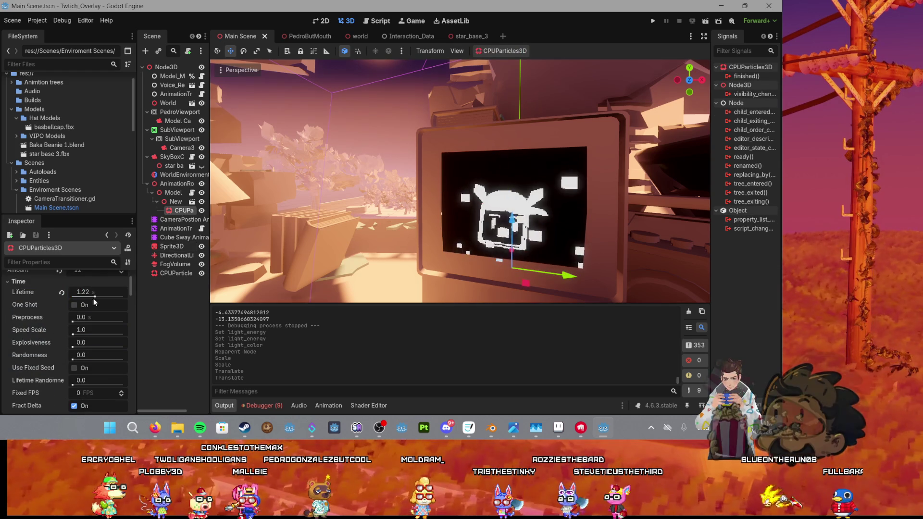
{"action": "scroll", "scroll_direction": "down", "scroll_amount": 3}
{"action": "left_click", "coordinate": [79, 324]}
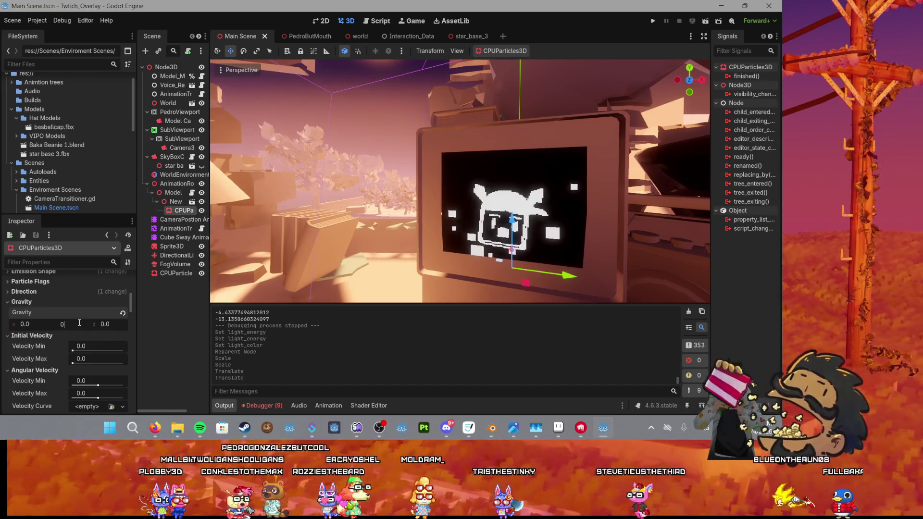
{"action": "type", "text": "-0.1"}
{"action": "key", "text": "Return"}
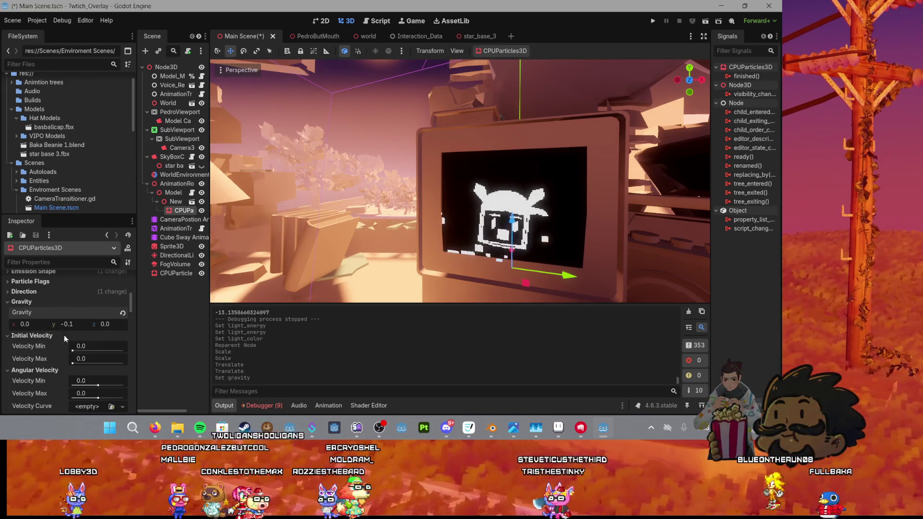
{"action": "scroll", "scroll_direction": "down", "scroll_amount": 3}
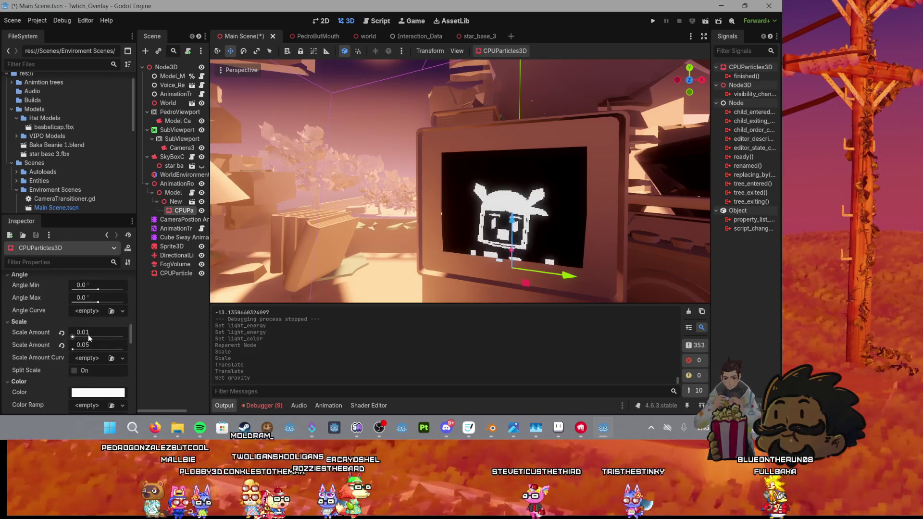
{"action": "scroll", "scroll_direction": "up", "scroll_amount": 3}
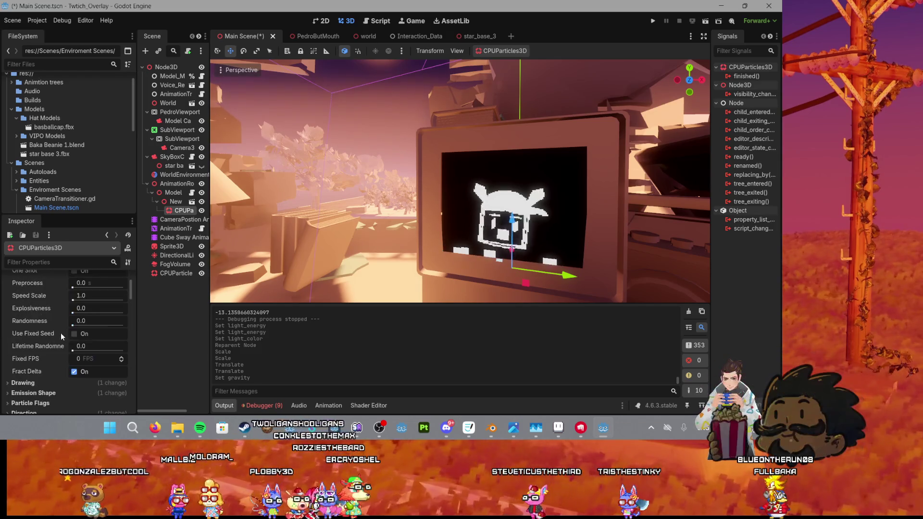
{"action": "scroll", "scroll_direction": "down", "scroll_amount": 3}
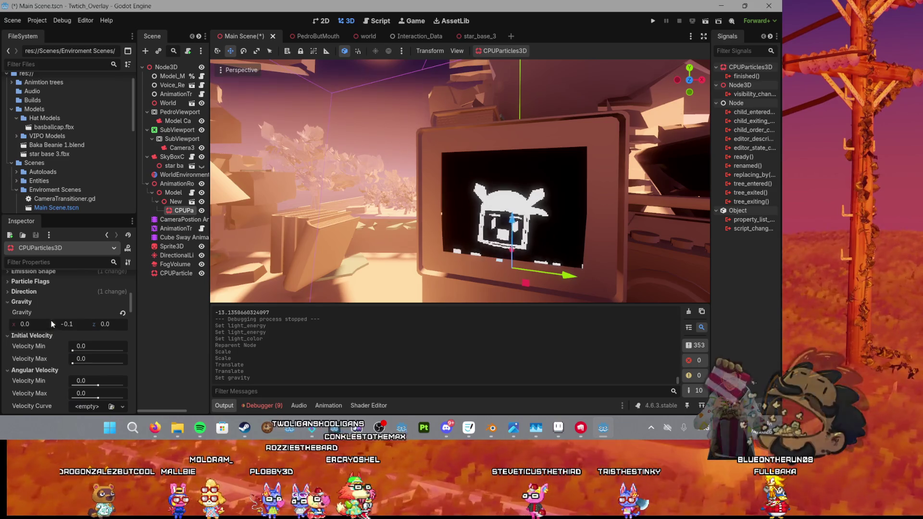
{"action": "scroll", "scroll_direction": "up", "scroll_amount": 3}
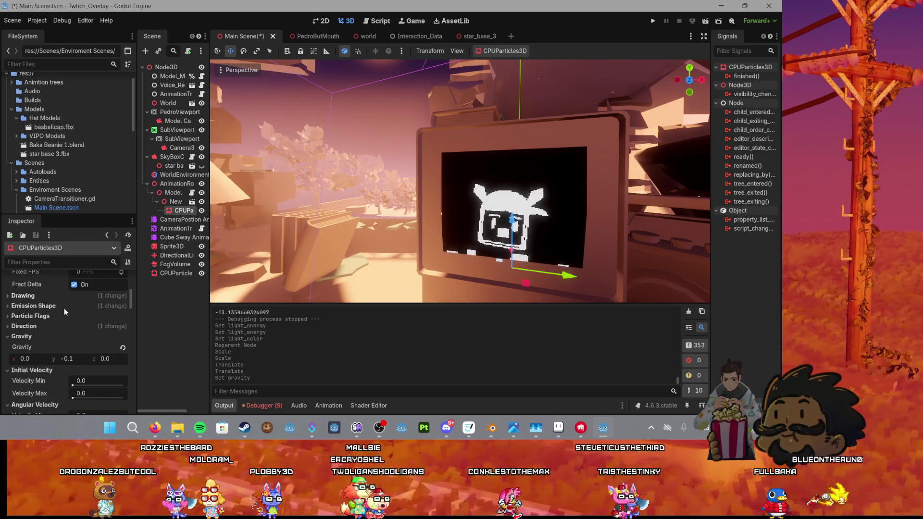
{"action": "scroll", "scroll_direction": "down", "scroll_amount": 3}
{"action": "scroll", "scroll_direction": "up", "scroll_amount": 3}
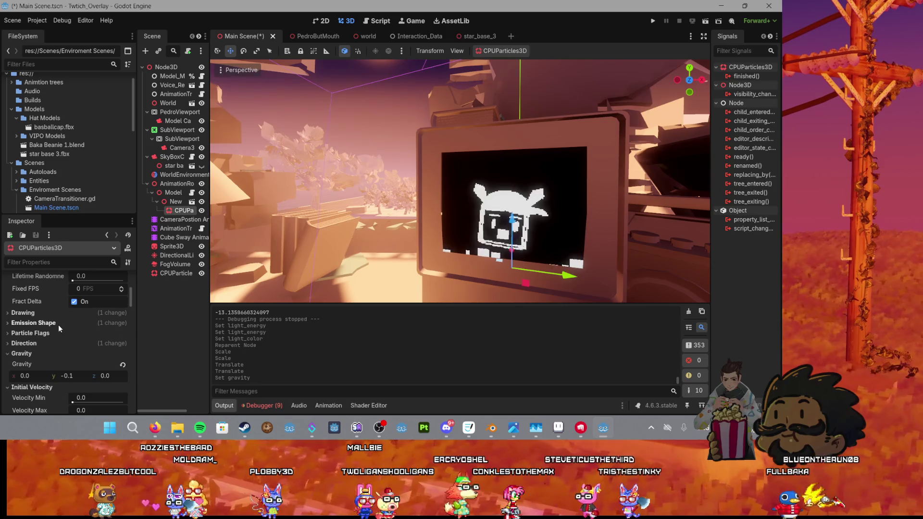
Step: Set the particle cube mesh size to 0.1 m on x, y and z
{"action": "left_click", "coordinate": [63, 324]}
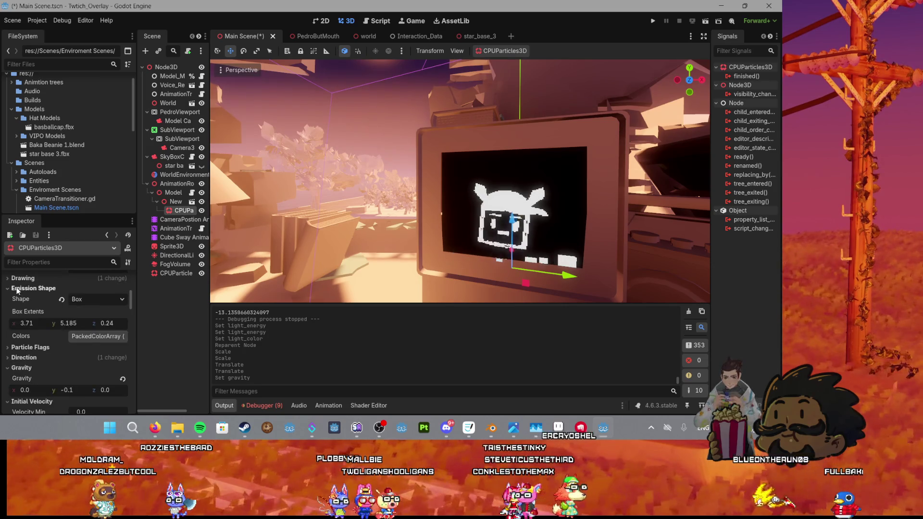
{"action": "left_click", "coordinate": [19, 323]}
{"action": "left_click", "coordinate": [12, 279]}
{"action": "scroll", "scroll_direction": "down", "scroll_amount": 3}
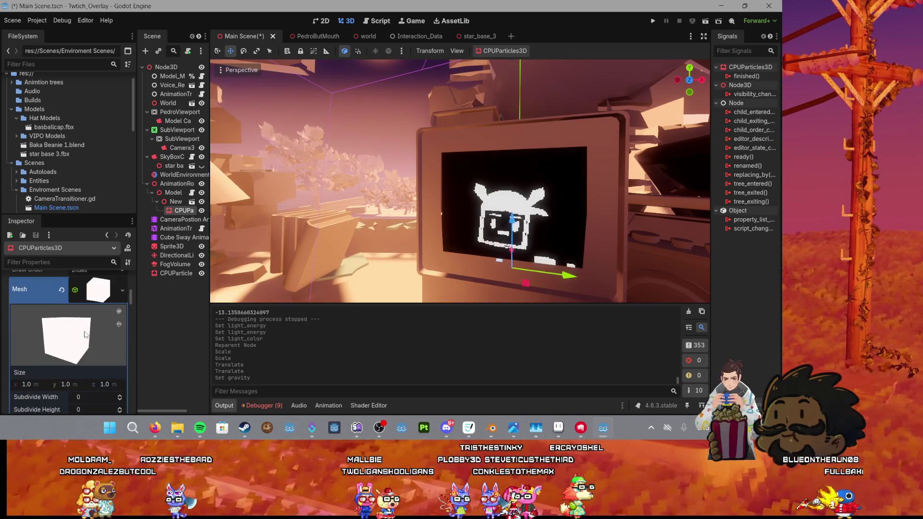
{"action": "left_click", "coordinate": [26, 333]}
{"action": "type", "text": "0.1"}
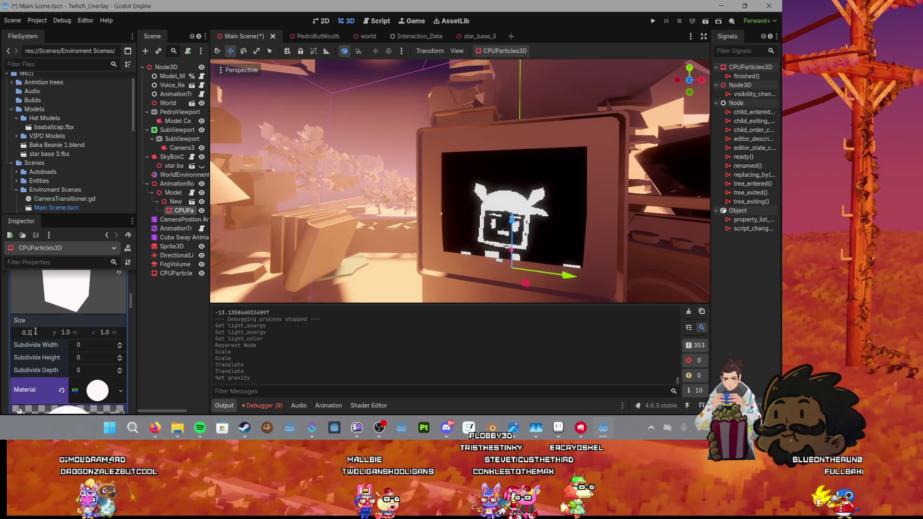
{"action": "key", "text": "Return"}
{"action": "left_click", "coordinate": [62, 332]}
{"action": "type", "text": "0.10"}
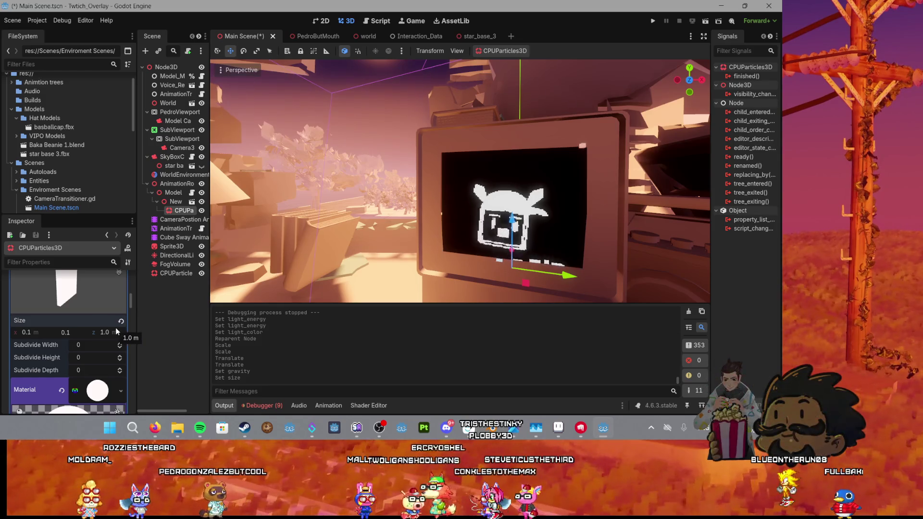
{"action": "left_click", "coordinate": [111, 332]}
{"action": "type", "text": "0.1"}
{"action": "key", "text": "Return"}
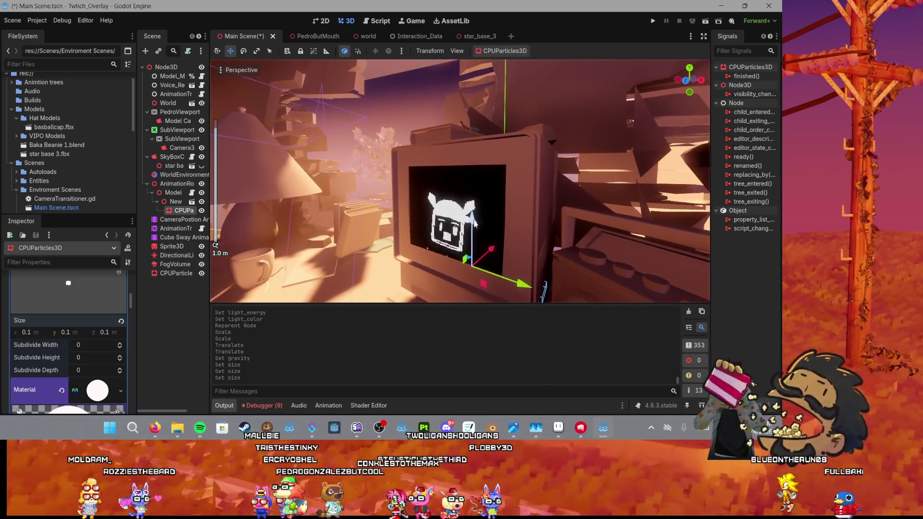
Step: Raise the particle emitter slightly along the Y axis
{"action": "key", "text": "g"}
{"action": "key", "text": "y"}
{"action": "left_click", "coordinate": [473, 209]}
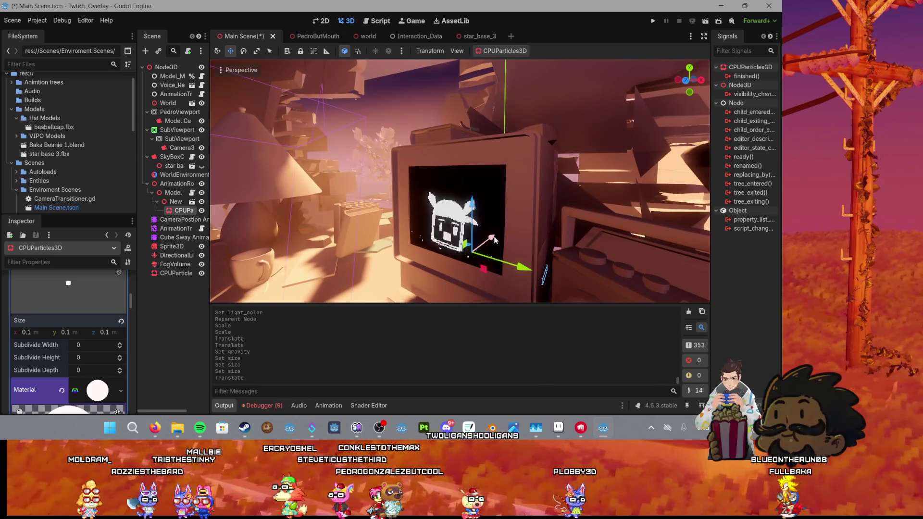
Step: Scale the particle emitter down, leaving its vertical axis unchanged
{"action": "scroll", "scroll_direction": "down", "scroll_amount": 3}
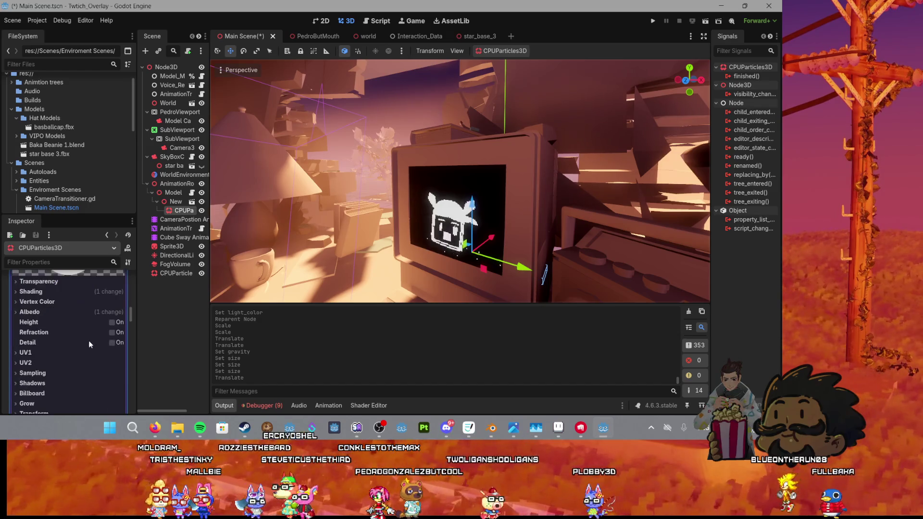
{"action": "scroll", "scroll_direction": "up", "scroll_amount": 3}
{"action": "key", "text": "s"}
{"action": "key", "text": "y"}
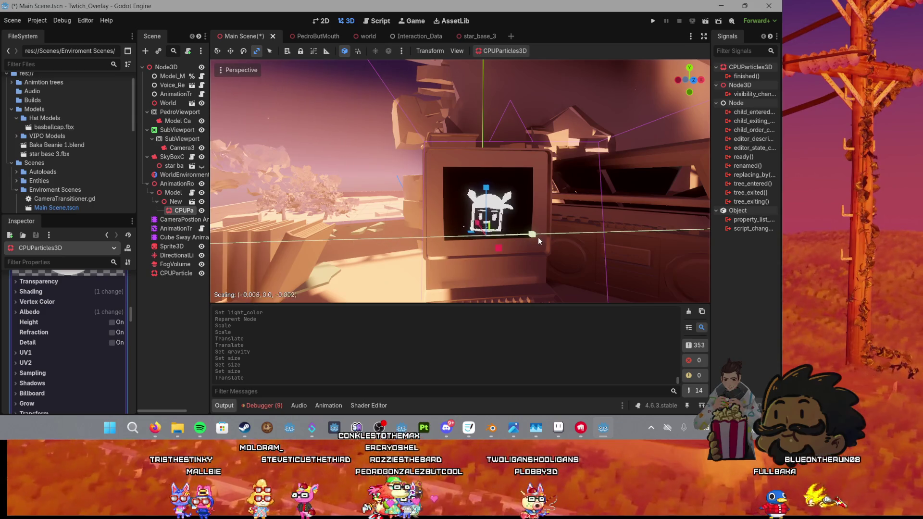
{"action": "left_click", "coordinate": [538, 237]}
Step: Shrink the emission box further, then undo that last scaling and reselect the emitter
{"action": "scroll", "scroll_direction": "up", "scroll_amount": 3}
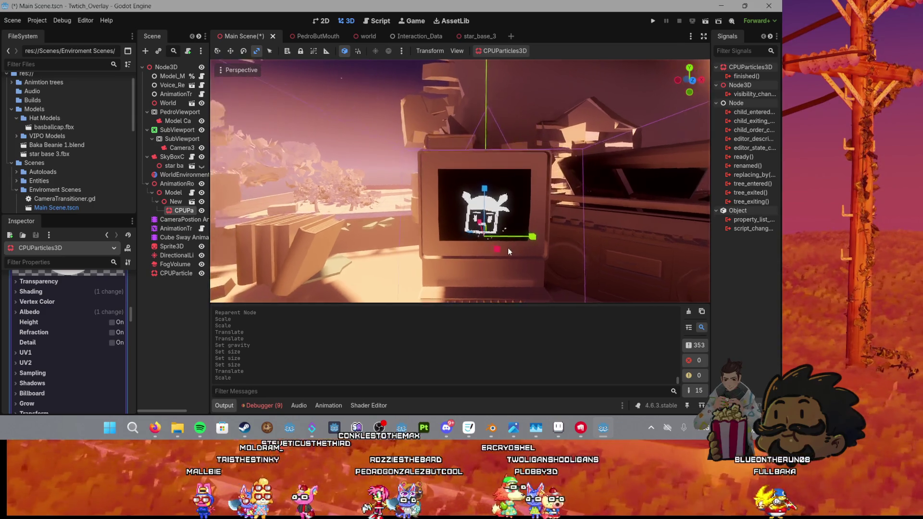
{"action": "scroll", "scroll_direction": "up", "scroll_amount": 3}
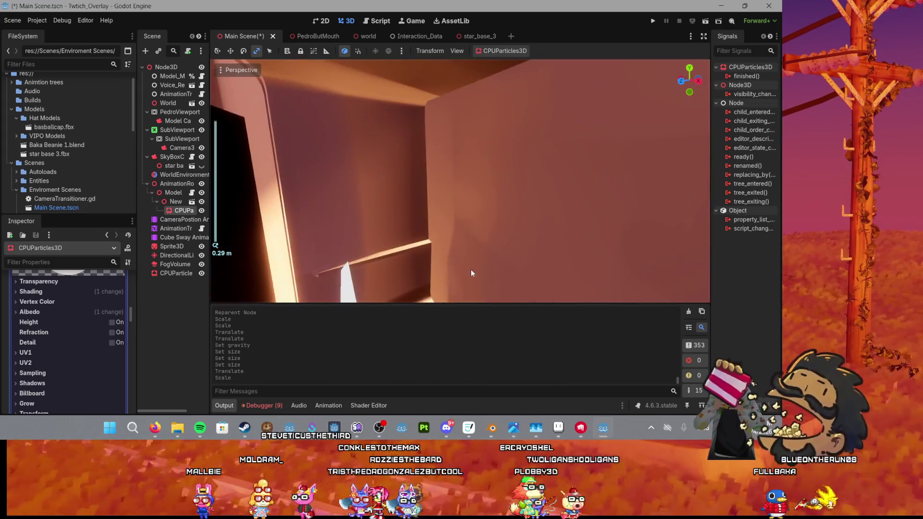
{"action": "left_click_drag", "start_coordinate": [437, 236], "coordinate": [452, 246]}
{"action": "key", "text": "s"}
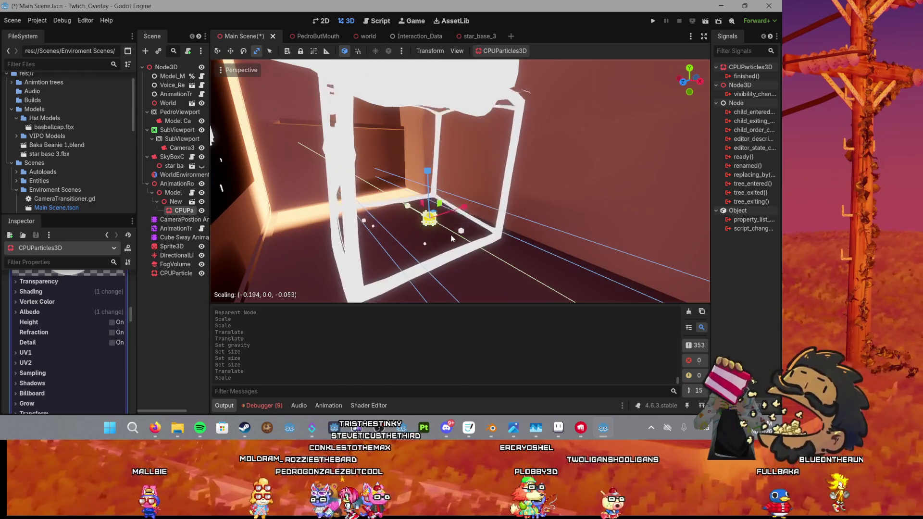
{"action": "left_click", "coordinate": [455, 238]}
{"action": "left_click_drag", "start_coordinate": [455, 238], "coordinate": [461, 235]}
{"action": "scroll", "scroll_direction": "up", "scroll_amount": 3}
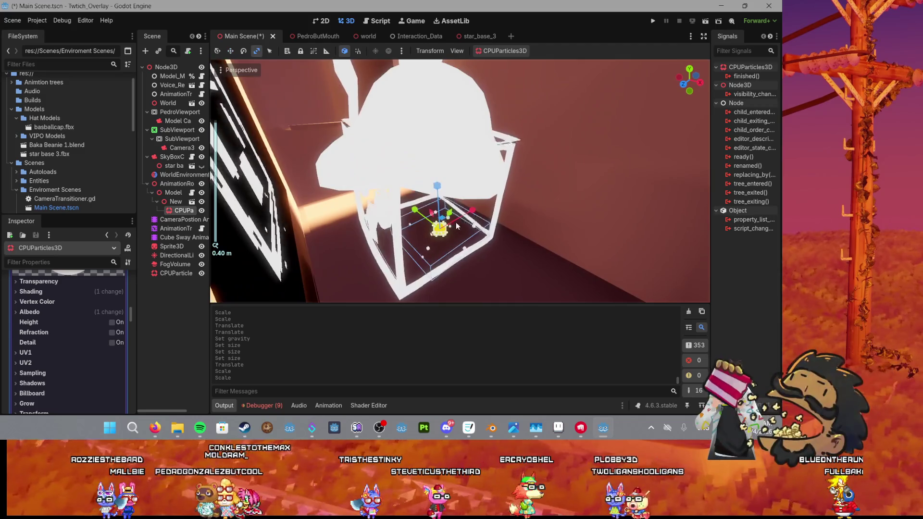
{"action": "key", "text": "r"}
{"action": "left_click", "coordinate": [462, 224]}
{"action": "key", "text": "ctrl+z"}
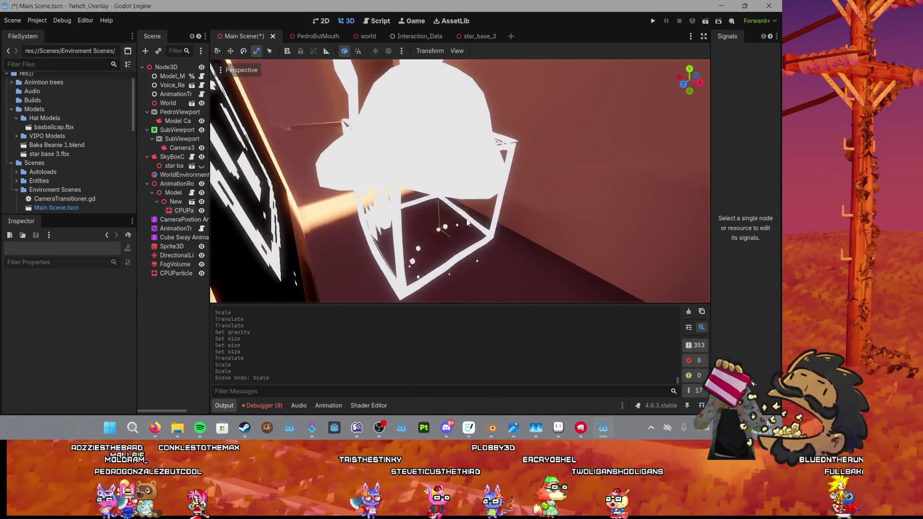
{"action": "left_click", "coordinate": [450, 240]}
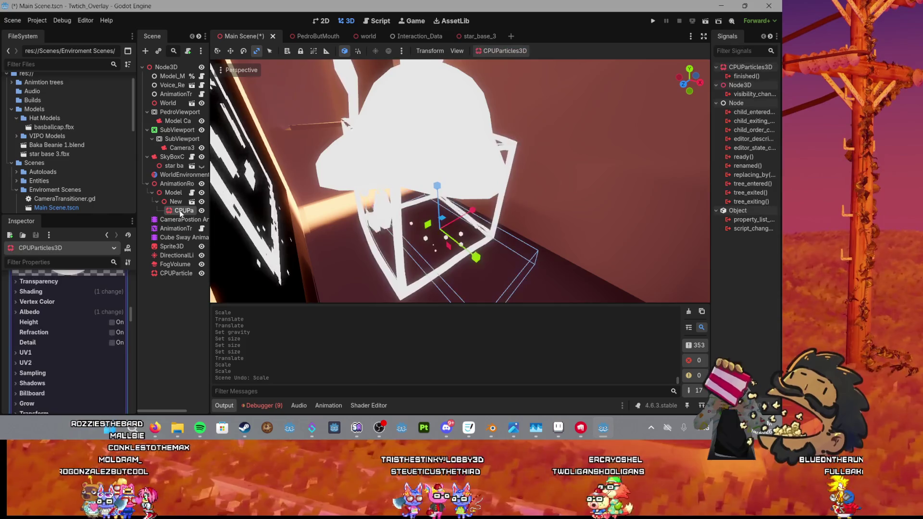
Step: Drag the scale gizmo to flatten and narrow the emission box inside the monitor casing
{"action": "scroll", "scroll_direction": "up", "scroll_amount": 3}
{"action": "scroll", "scroll_direction": "down", "scroll_amount": 3}
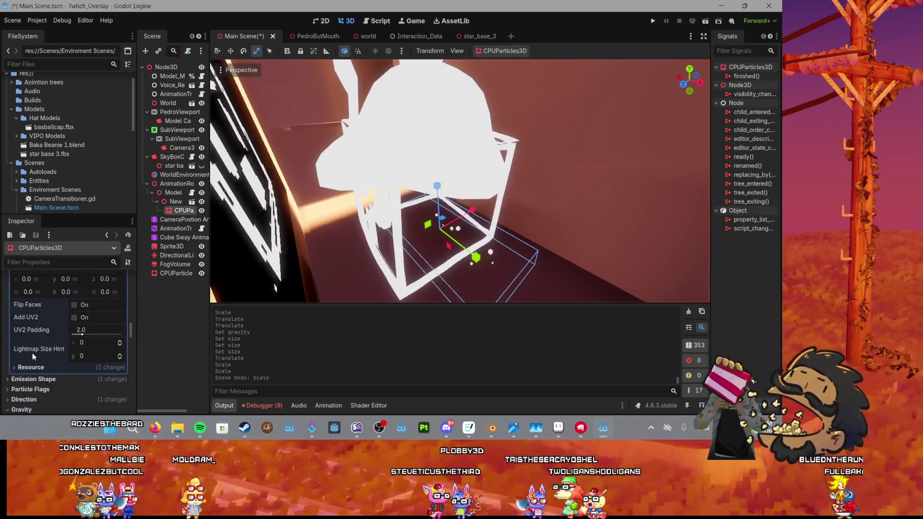
{"action": "scroll", "scroll_direction": "up", "scroll_amount": 3}
{"action": "scroll", "scroll_direction": "down", "scroll_amount": 3}
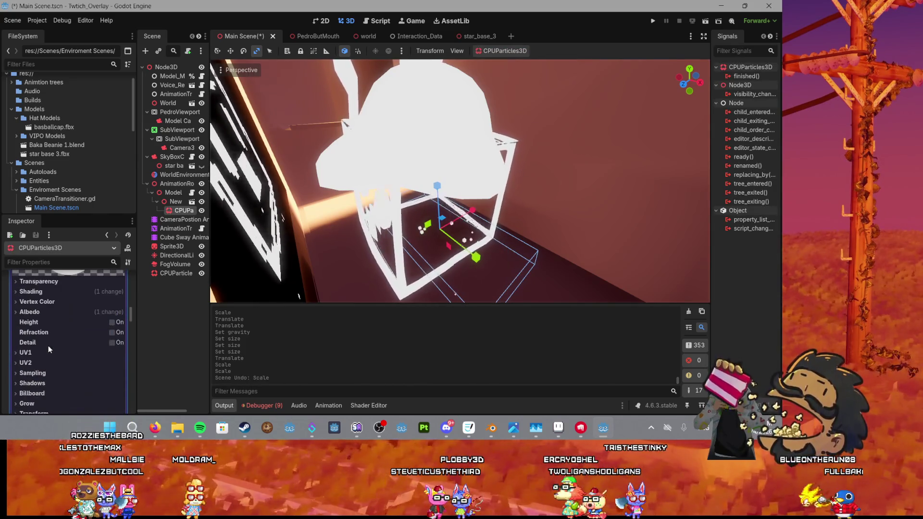
{"action": "scroll", "scroll_direction": "up", "scroll_amount": 3}
{"action": "scroll", "scroll_direction": "down", "scroll_amount": 3}
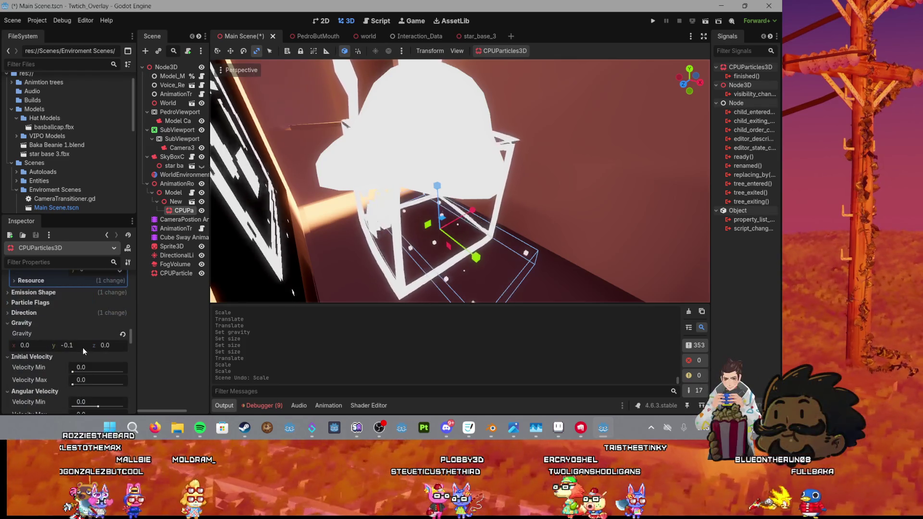
{"action": "scroll", "scroll_direction": "up", "scroll_amount": 3}
{"action": "scroll", "scroll_direction": "down", "scroll_amount": 3}
{"action": "scroll", "scroll_direction": "up", "scroll_amount": 3}
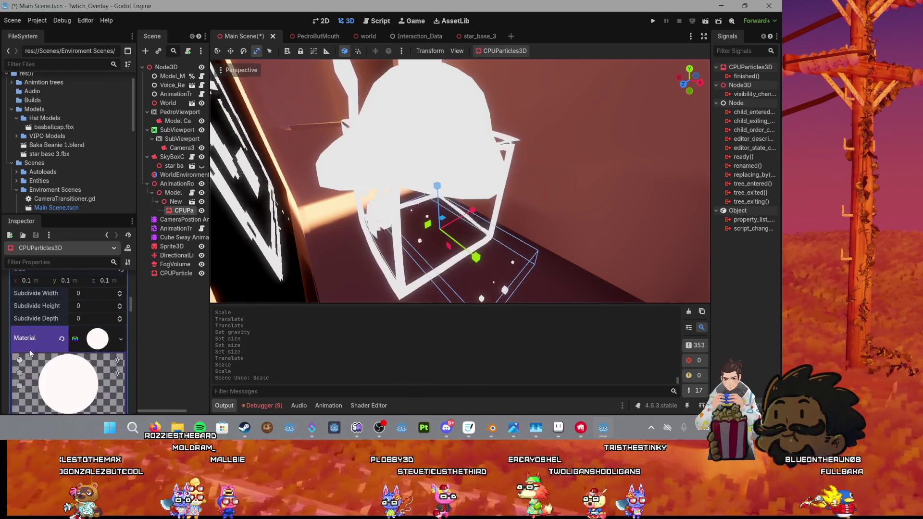
{"action": "scroll", "scroll_direction": "up", "scroll_amount": 3}
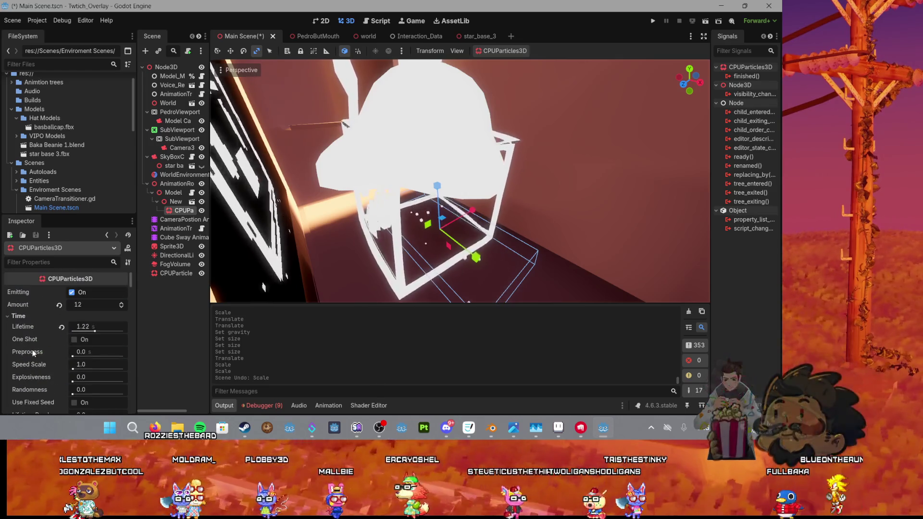
{"action": "scroll", "scroll_direction": "down", "scroll_amount": 3}
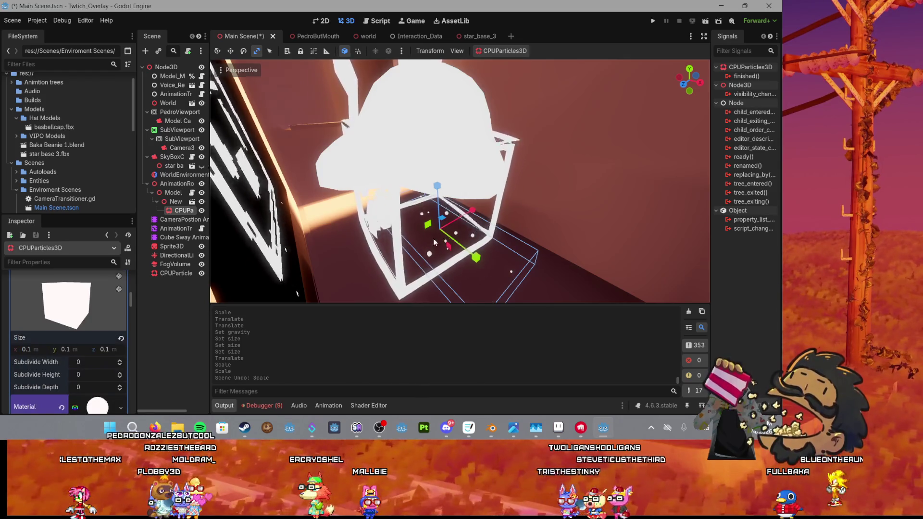
{"action": "scroll", "scroll_direction": "up", "scroll_amount": 3}
{"action": "left_click_drag", "start_coordinate": [463, 209], "coordinate": [524, 216]}
{"action": "key", "text": "w"}
{"action": "scroll", "scroll_direction": "up", "scroll_amount": 3}
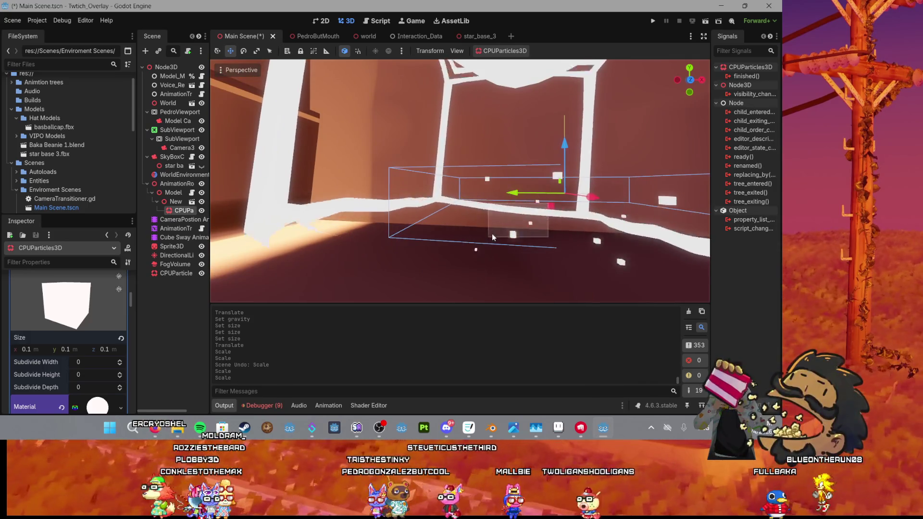
Step: Turn the view toward the wall and reselect the CPUParticles3D node
{"action": "left_click", "coordinate": [492, 233]}
{"action": "left_click", "coordinate": [181, 220]}
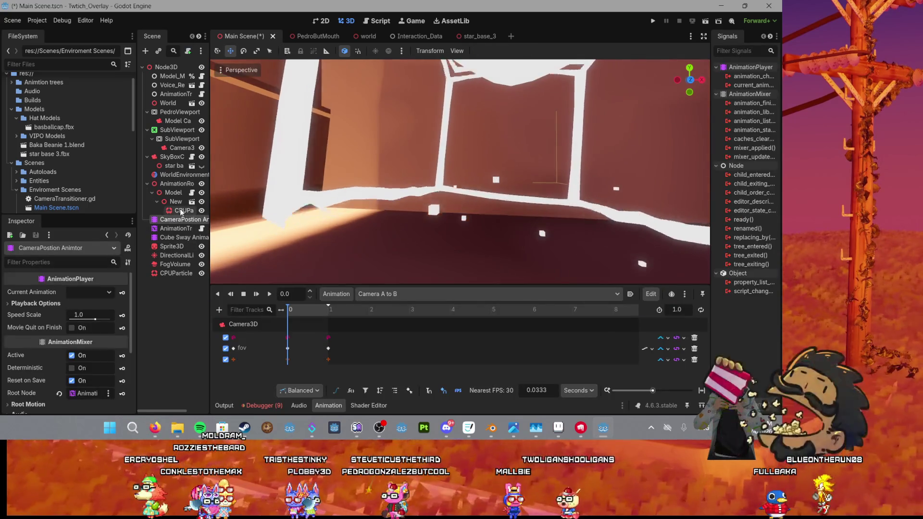
{"action": "left_click", "coordinate": [180, 211]}
{"action": "left_click", "coordinate": [538, 201]}
{"action": "left_click_drag", "start_coordinate": [528, 212], "coordinate": [481, 193]}
{"action": "left_click", "coordinate": [525, 177]}
{"action": "scroll", "scroll_direction": "up", "scroll_amount": 3}
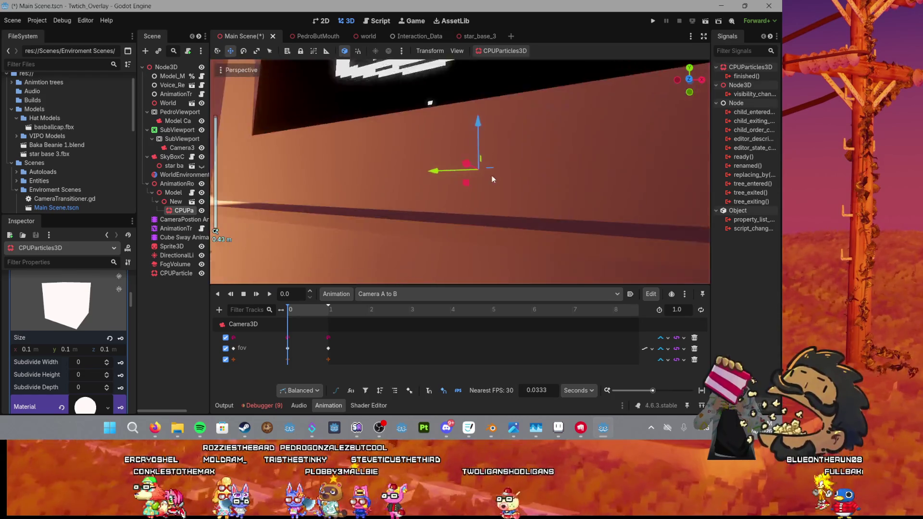
Step: Move the emitter down and left onto the monitor face, focus it, and save
{"action": "left_click_drag", "start_coordinate": [495, 115], "coordinate": [492, 138]}
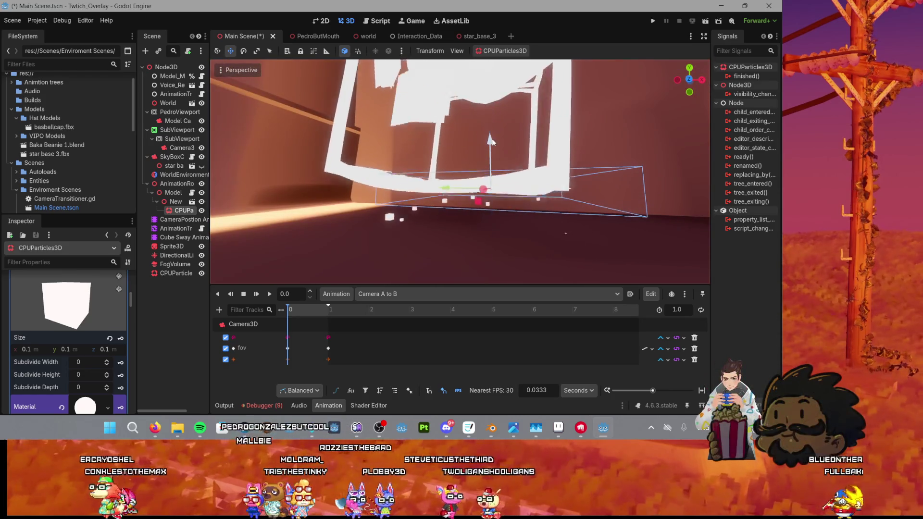
{"action": "left_click_drag", "start_coordinate": [486, 179], "coordinate": [417, 191]}
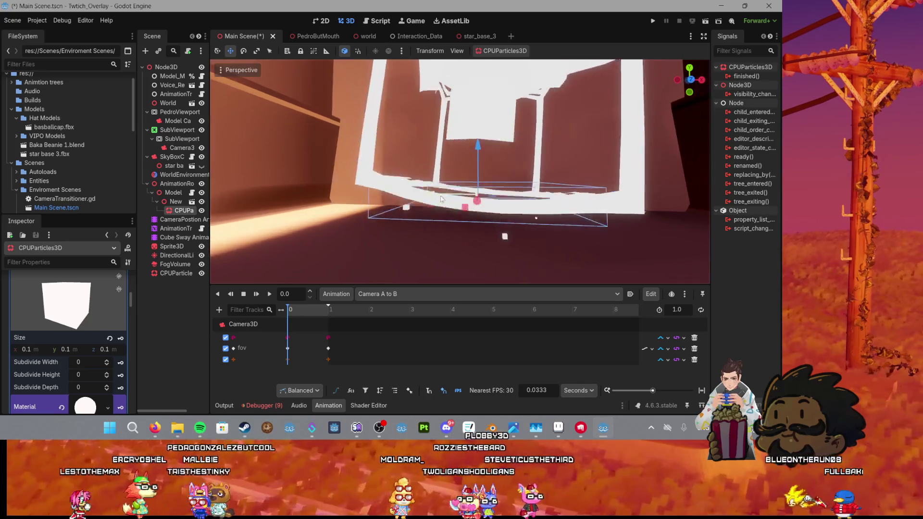
{"action": "key", "text": "f"}
{"action": "scroll", "scroll_direction": "down", "scroll_amount": 3}
{"action": "scroll", "scroll_direction": "down", "scroll_amount": 3}
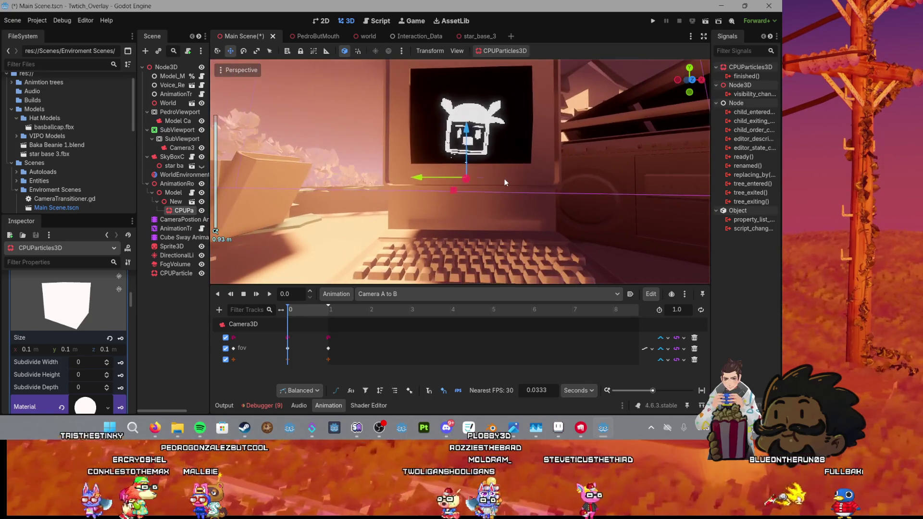
{"action": "scroll", "scroll_direction": "down", "scroll_amount": 3}
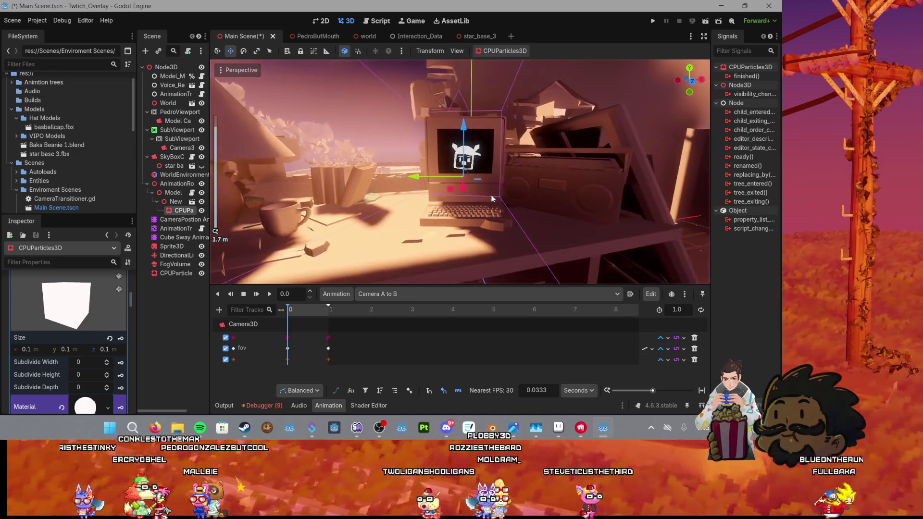
{"action": "key", "text": "ctrl+s"}
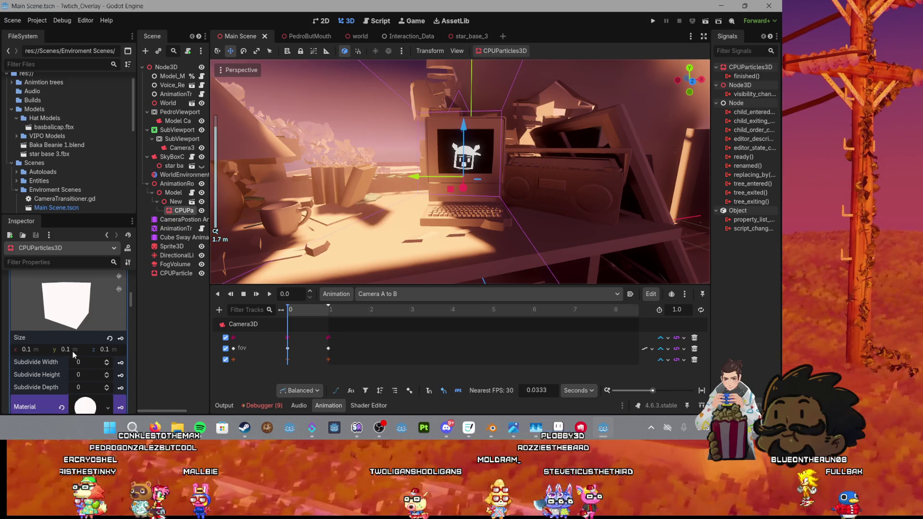
{"action": "scroll", "scroll_direction": "down", "scroll_amount": 3}
{"action": "scroll", "scroll_direction": "up", "scroll_amount": 3}
Step: Toggle Emitting off and back on, then lower the particle Amount to 4
{"action": "left_click", "coordinate": [72, 292]}
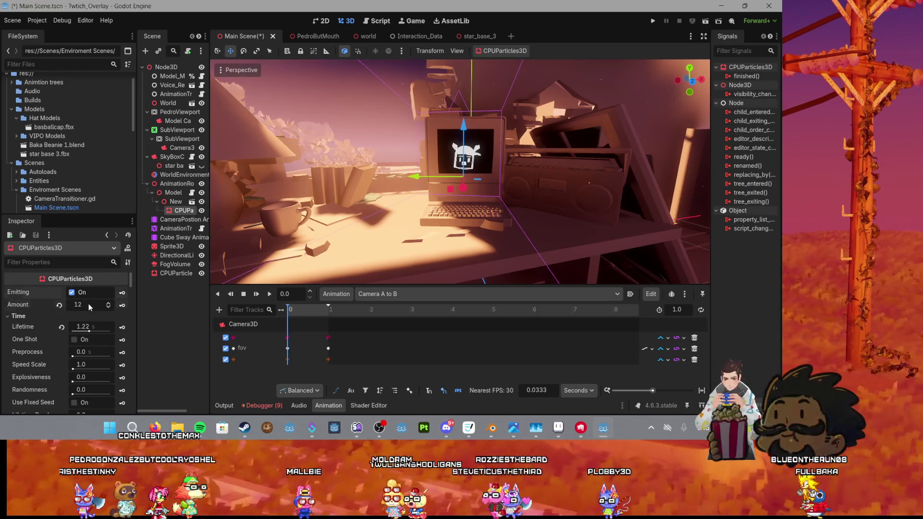
{"action": "left_click", "coordinate": [72, 293]}
{"action": "left_click", "coordinate": [89, 305]}
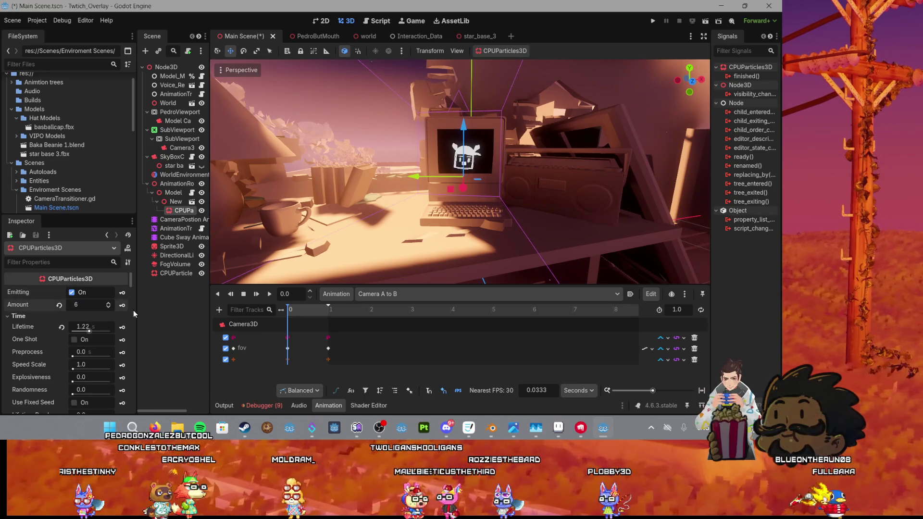
{"action": "scroll", "scroll_direction": "up", "scroll_amount": 3}
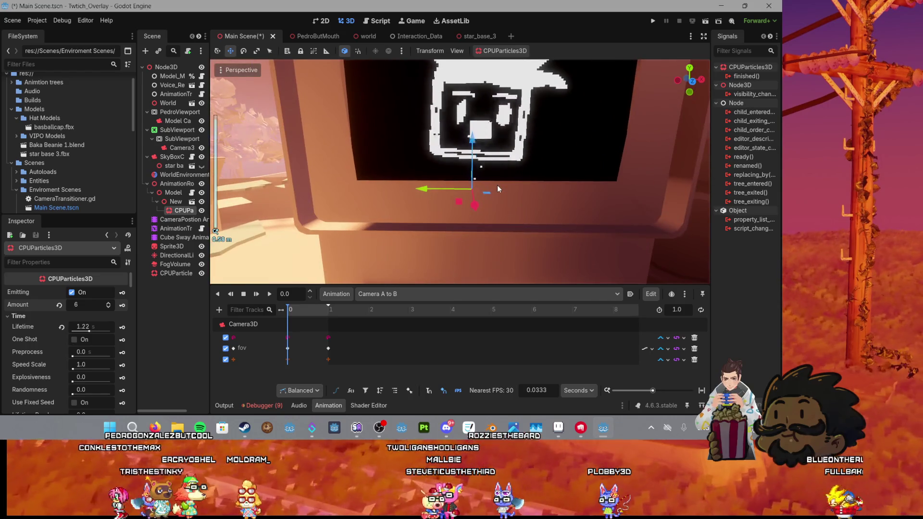
{"action": "double_click", "coordinate": [80, 305]}
{"action": "type", "text": "3"}
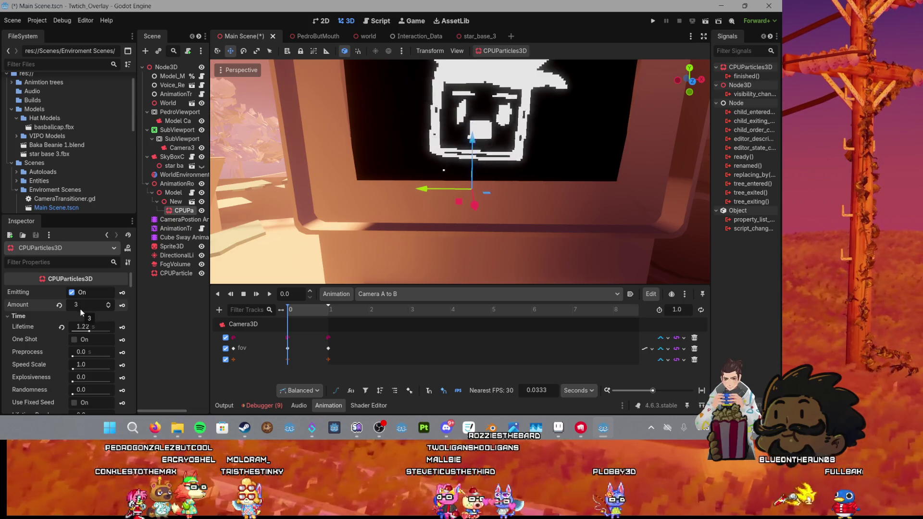
{"action": "double_click", "coordinate": [80, 305]}
{"action": "type", "text": "4"}
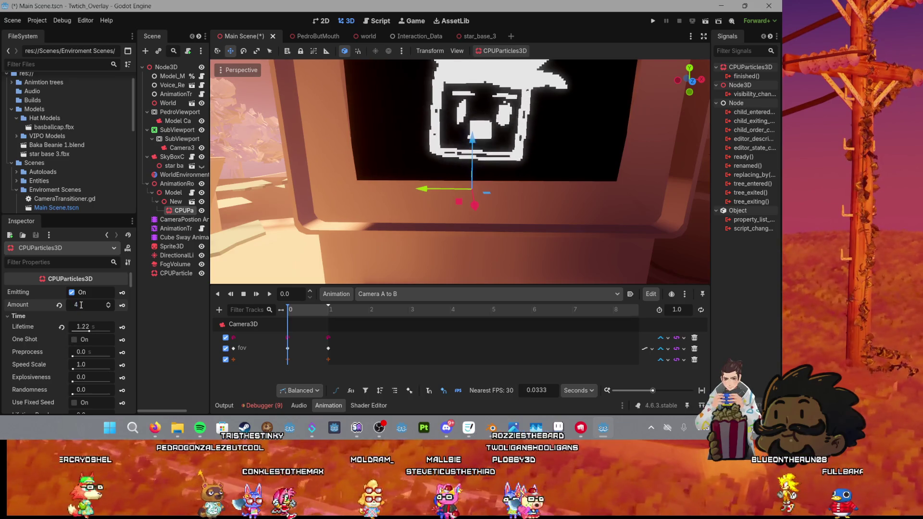
{"action": "scroll", "scroll_direction": "down", "scroll_amount": 3}
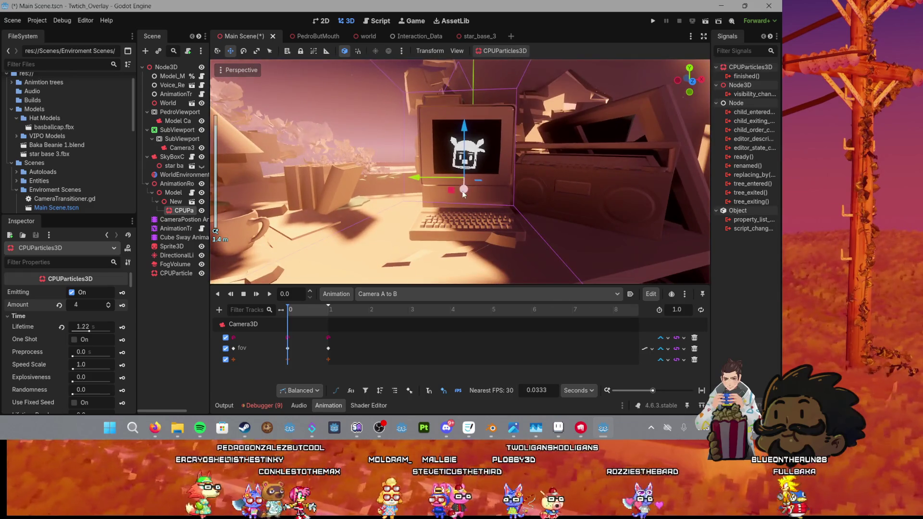
{"action": "left_click", "coordinate": [652, 22]}
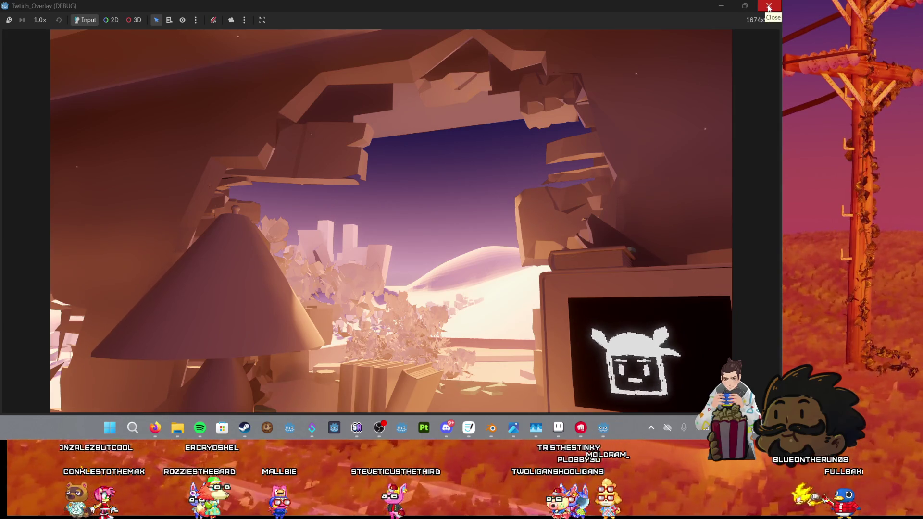
Step: Close the Twitch_Overlay debug window to return to the editor
{"action": "left_click", "coordinate": [768, 7]}
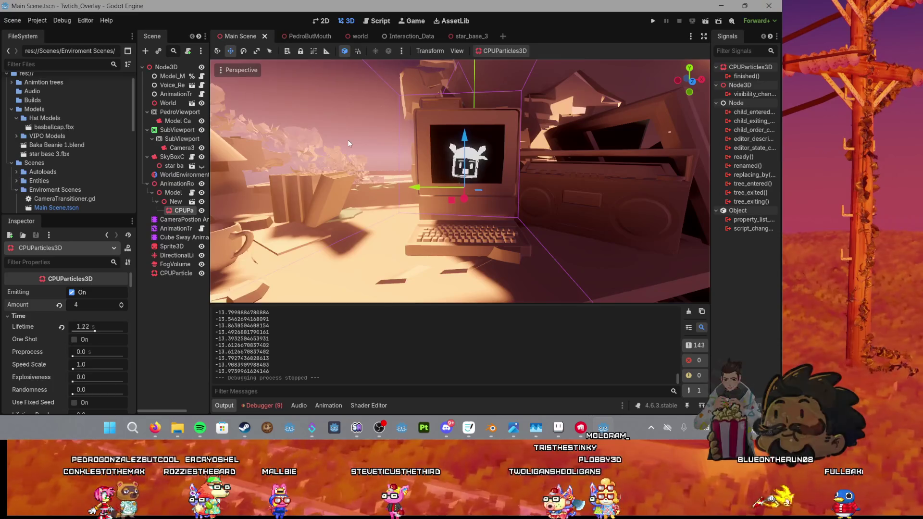
Step: Save the Main Scene, then drag the monitor's CPUParticles3D node onto its new parent
{"action": "key", "text": "ctrl+s"}
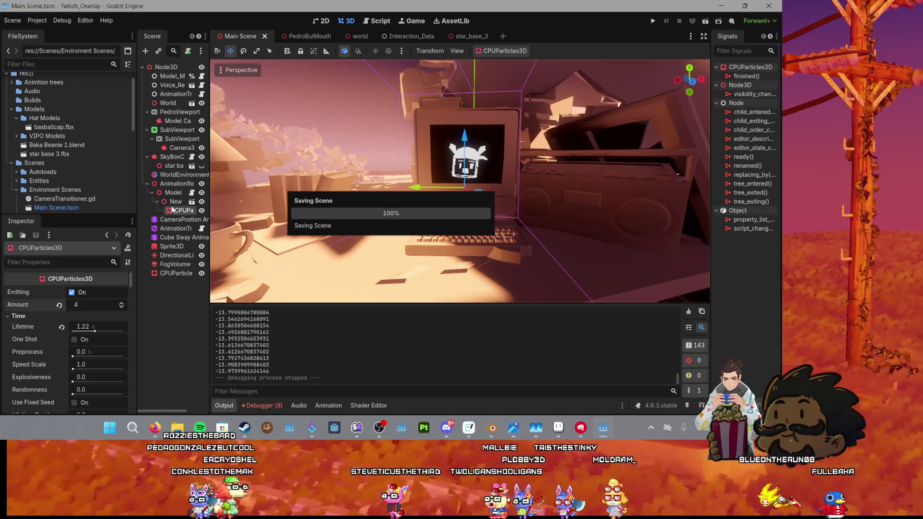
{"action": "double_click", "coordinate": [172, 210]}
{"action": "left_click_drag", "start_coordinate": [173, 210], "coordinate": [172, 202]}
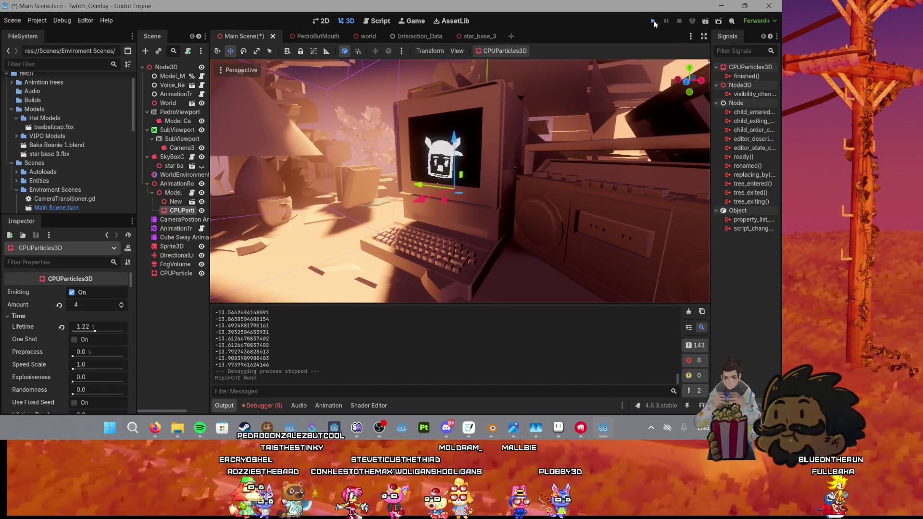
Step: Run the Twitch_Overlay project to preview the particles, then close the debug window
{"action": "left_click", "coordinate": [653, 21]}
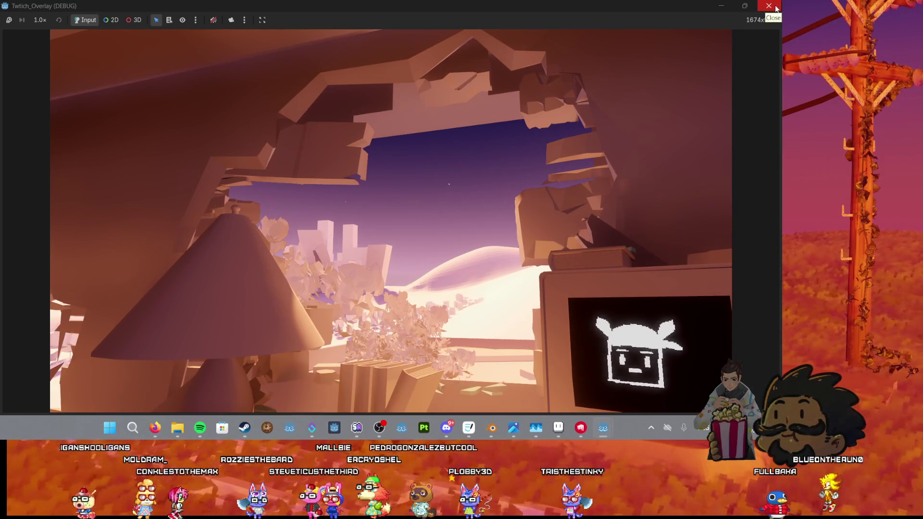
{"action": "left_click", "coordinate": [769, 6]}
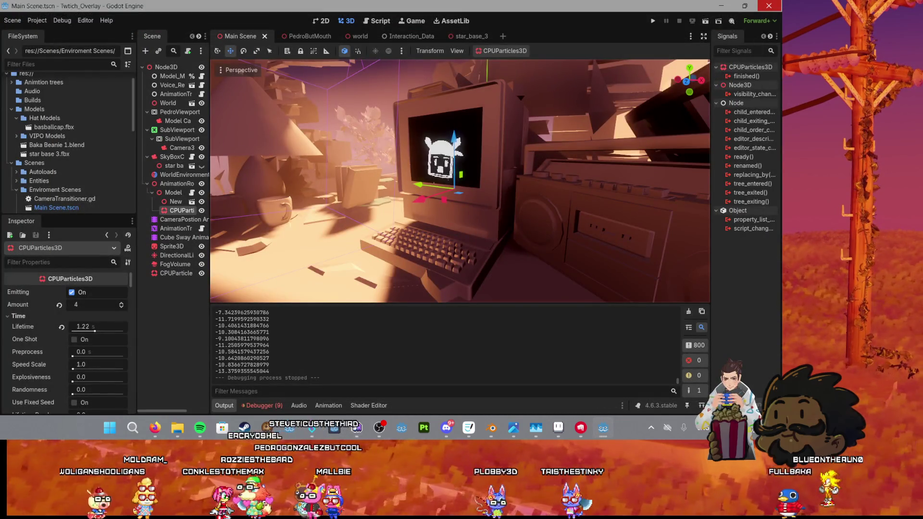
{"action": "scroll", "scroll_direction": "down", "scroll_amount": 3}
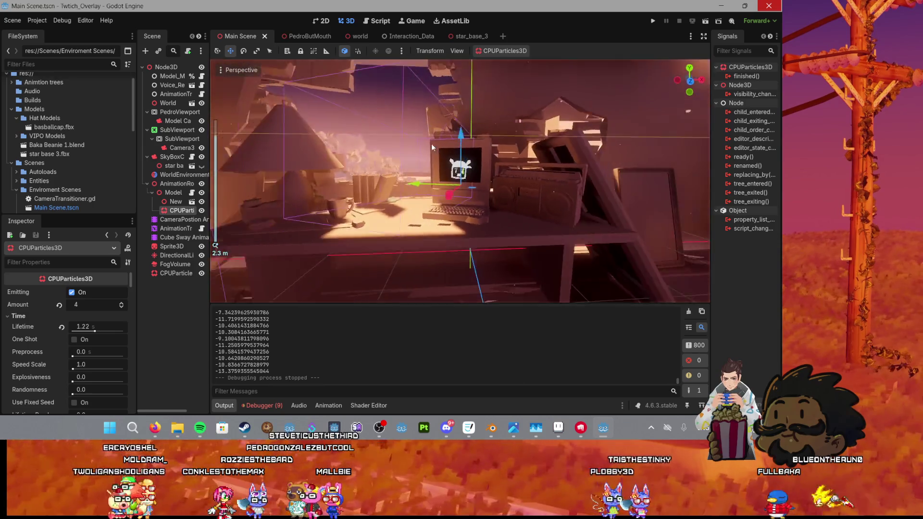
{"action": "key", "text": "ctrl+s"}
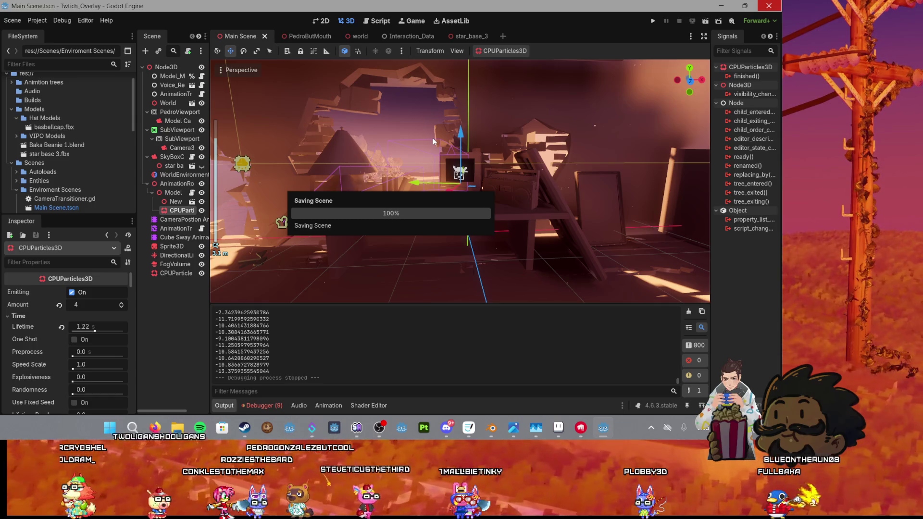
{"action": "scroll", "scroll_direction": "down", "scroll_amount": 3}
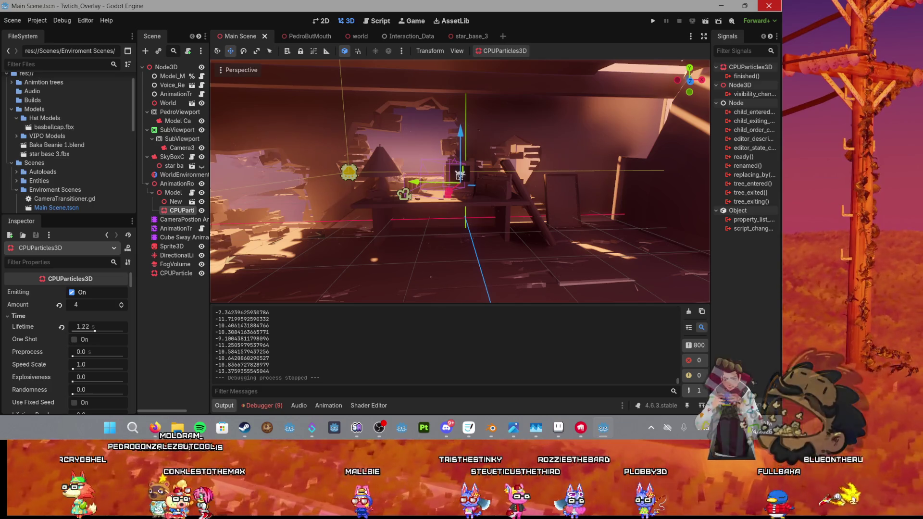
{"action": "left_click_drag", "start_coordinate": [429, 151], "coordinate": [393, 172]}
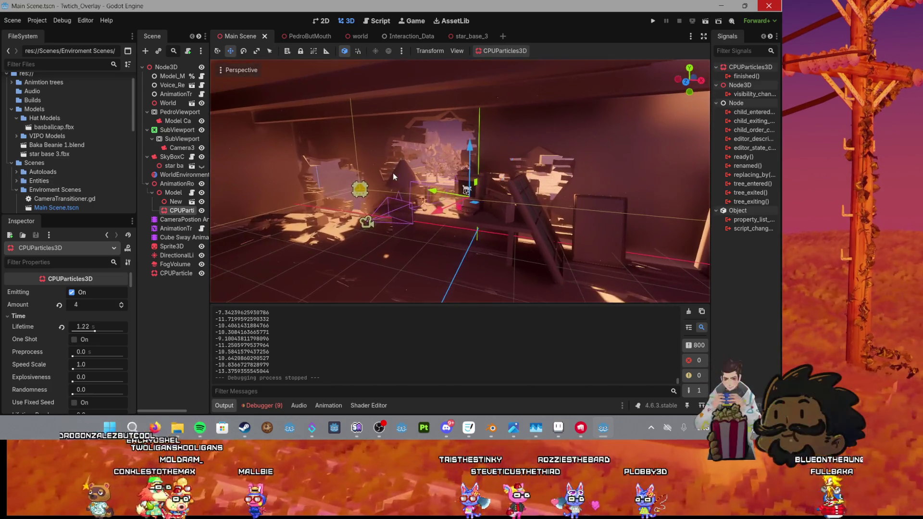
{"action": "key", "text": "ctrl+s"}
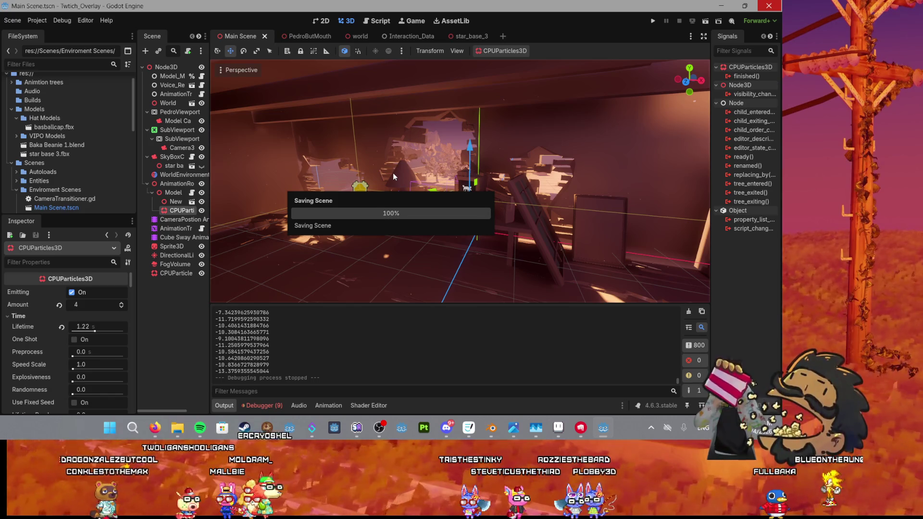